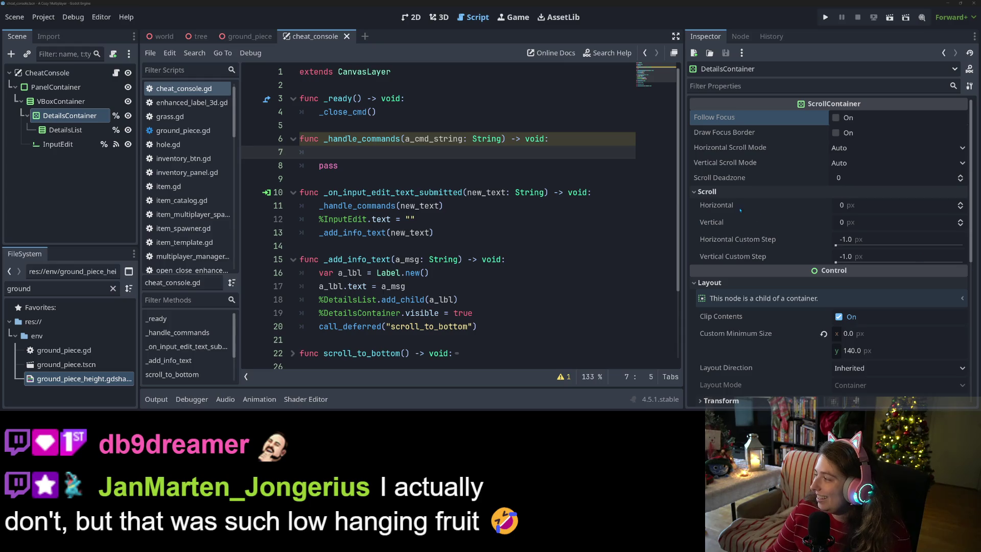
Replace the placeholder pass in _handle_commands with a match a_cmd_string: block and a default _ case.
{"action": "left_click", "coordinate": [432, 152]}
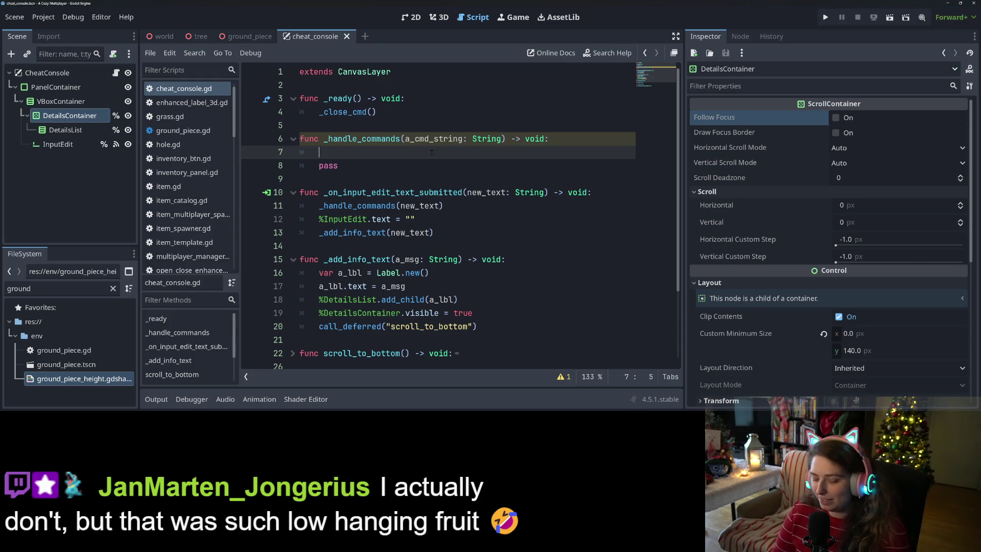
{"action": "type", "text": "match"}
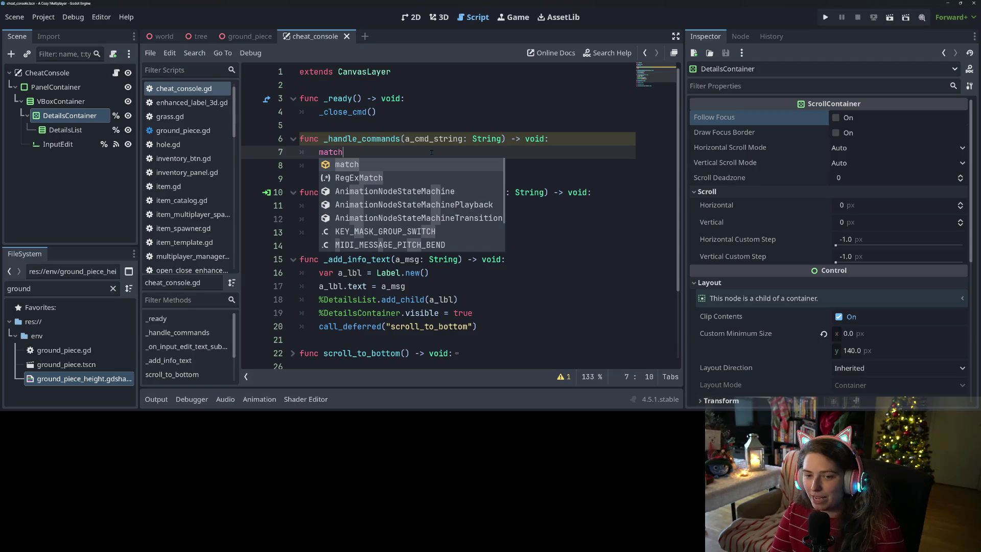
{"action": "type", "text": " a_cmd_string"}
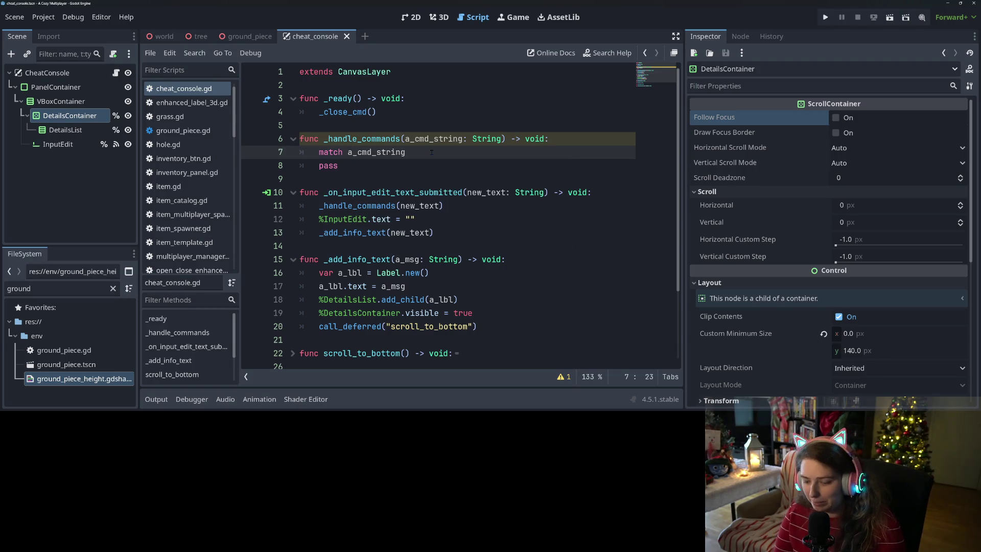
{"action": "type", "text": ":"}
{"action": "key", "text": "Return"}
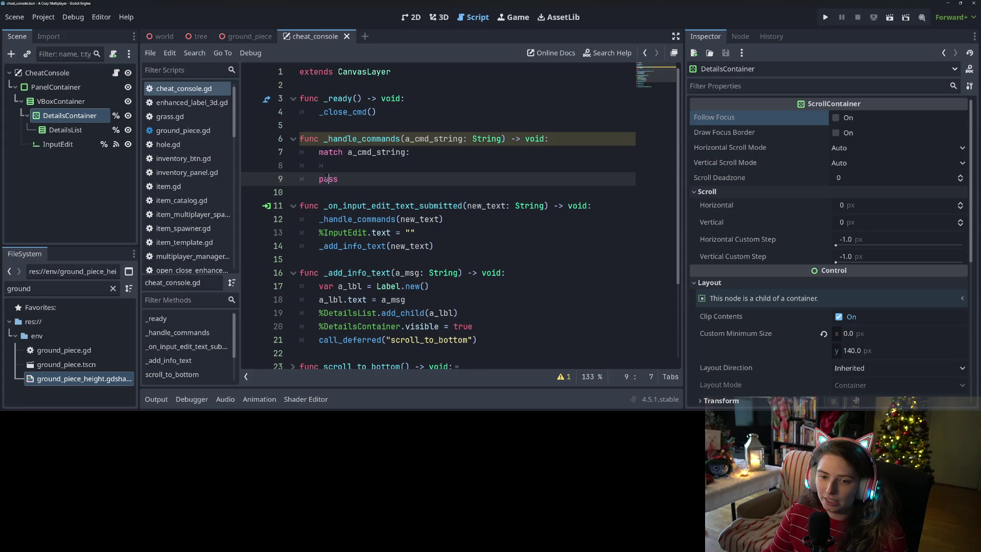
{"action": "key", "text": "Down"}
{"action": "key", "text": "shift+End"}
{"action": "key", "text": "BackSpace"}
{"action": "key", "text": "BackSpace"}
{"action": "key", "text": "BackSpace"}
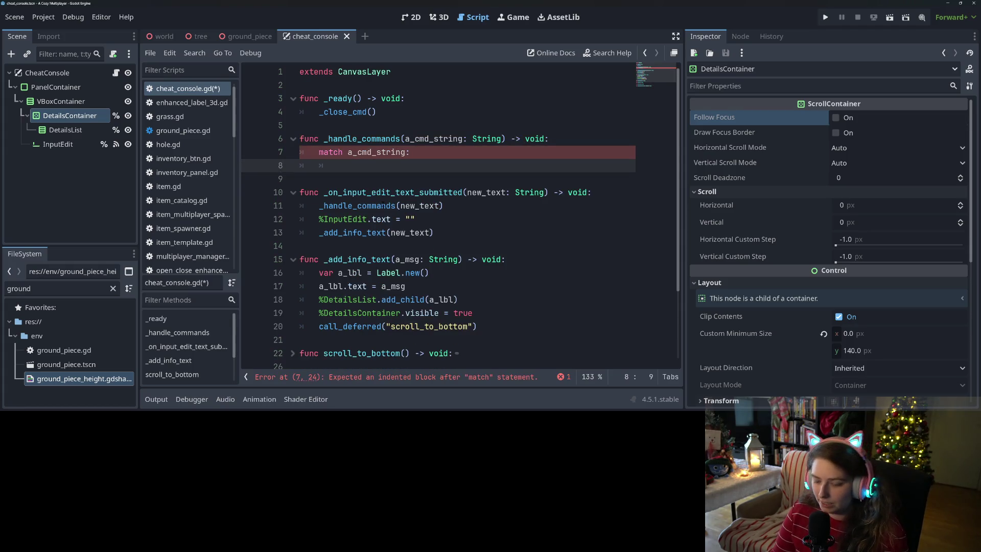
{"action": "type", "text": "_:"}
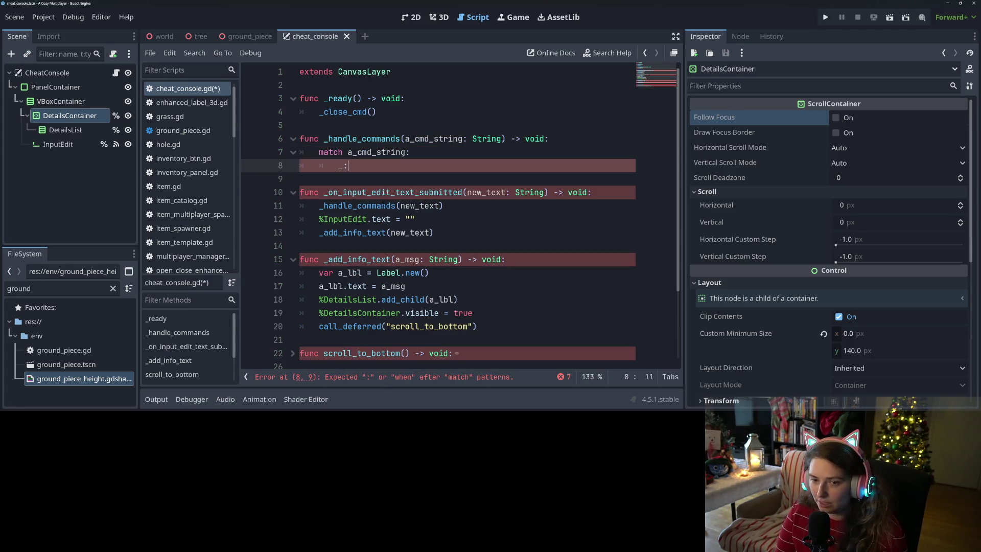
{"action": "key", "text": "Return"}
{"action": "type", "text": "pass"}
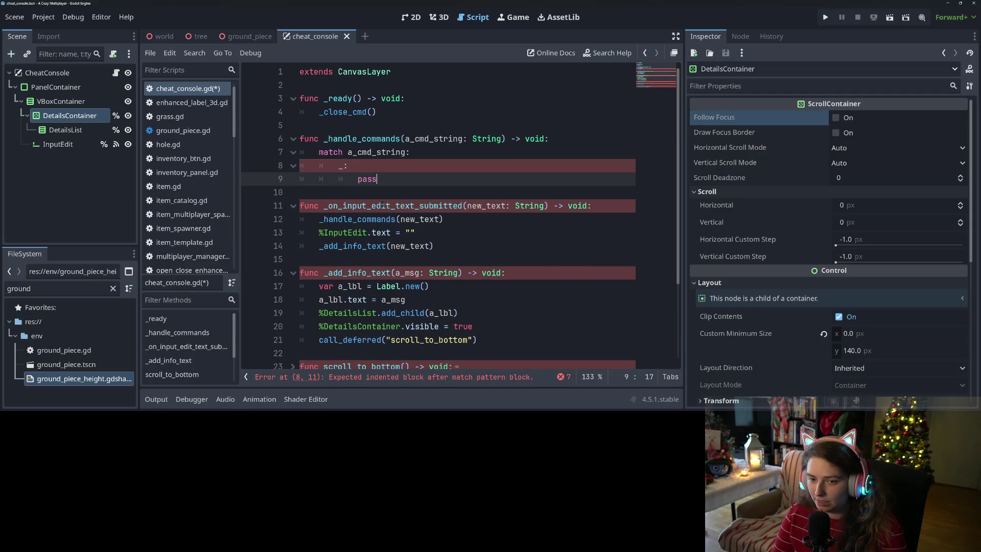
Add "steam" and "local" cases with pass under the match, and save cheat_console.gd.
{"action": "left_click", "coordinate": [432, 153]}
{"action": "key", "text": "Return"}
{"action": "type", "text": "\"steam"}
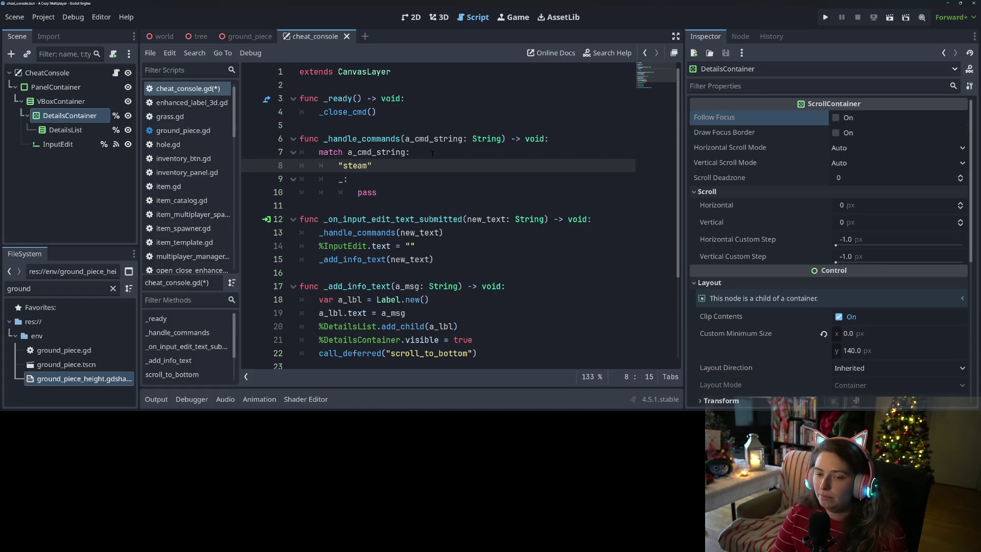
{"action": "type", "text": ":"}
{"action": "key", "text": "Return"}
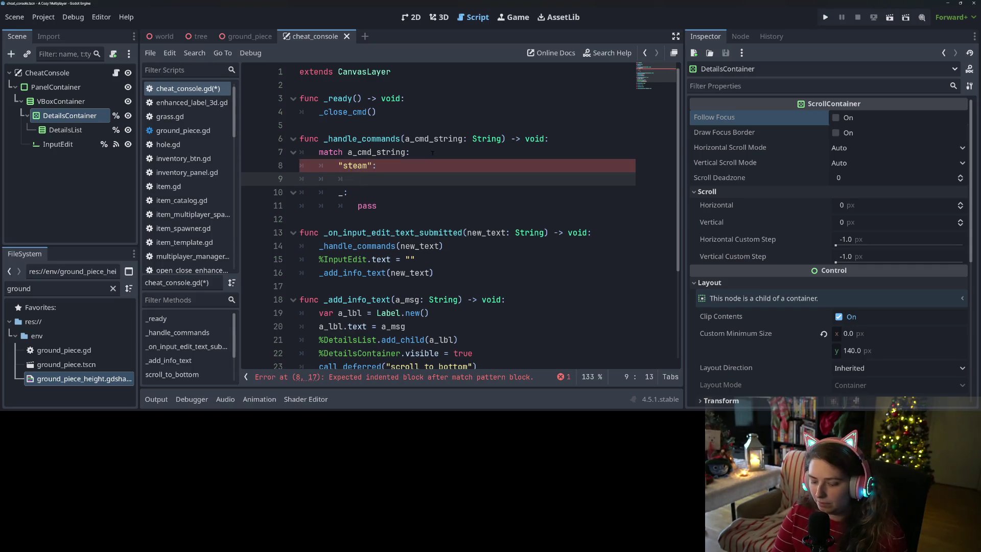
{"action": "type", "text": "pass"}
{"action": "key", "text": "Return"}
{"action": "type", "text": "\"local\":"}
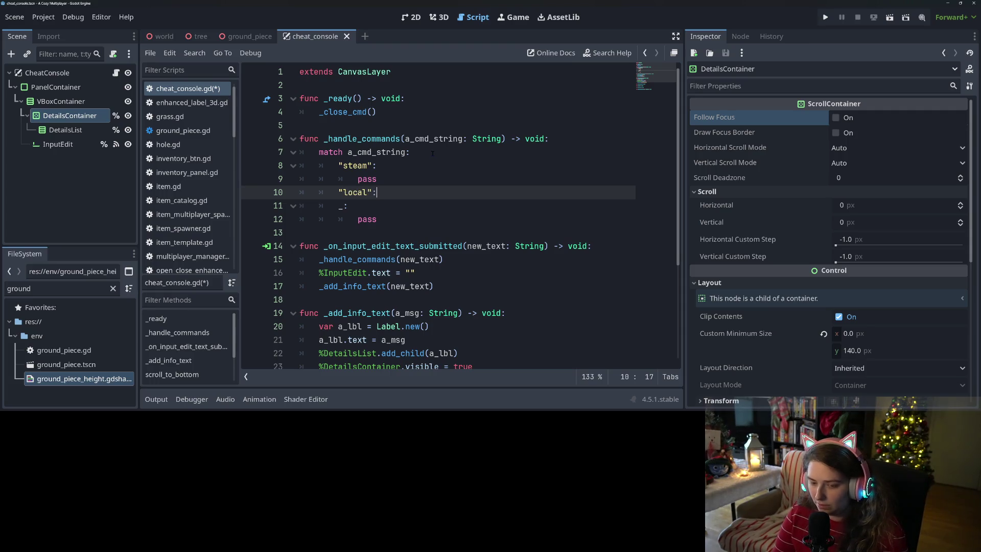
{"action": "key", "text": "Return"}
{"action": "type", "text": "pass"}
{"action": "key", "text": "ctrl+s"}
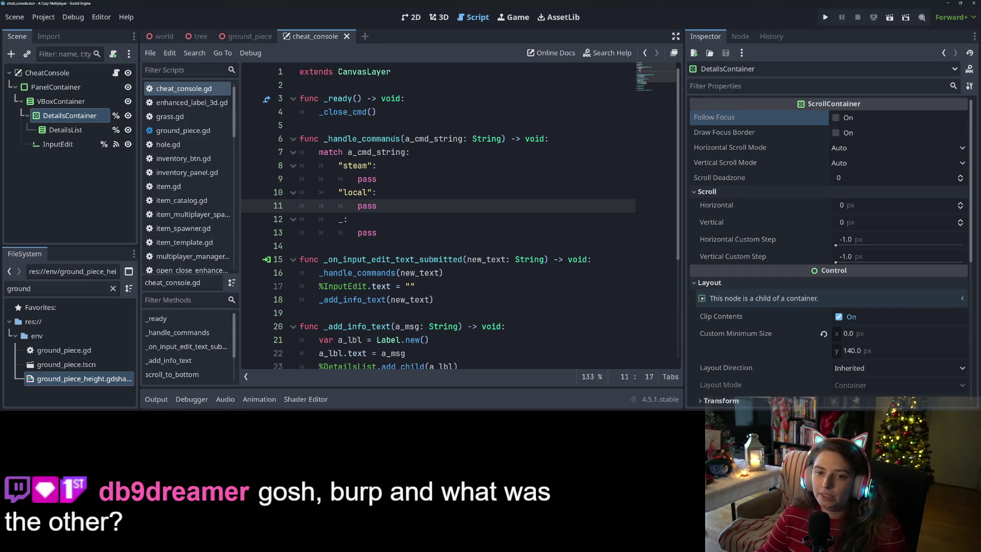
{"action": "left_click", "coordinate": [334, 124]}
Fold the text-submitted handler and _add_info_text functions in cheat_console.gd.
{"action": "left_click_drag", "start_coordinate": [325, 124], "coordinate": [289, 87]}
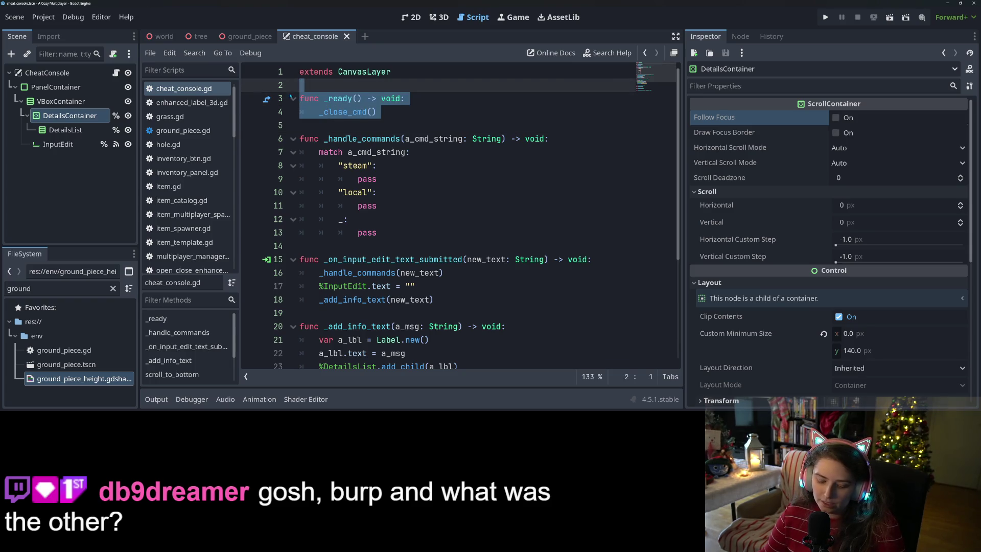
{"action": "left_click", "coordinate": [328, 193]}
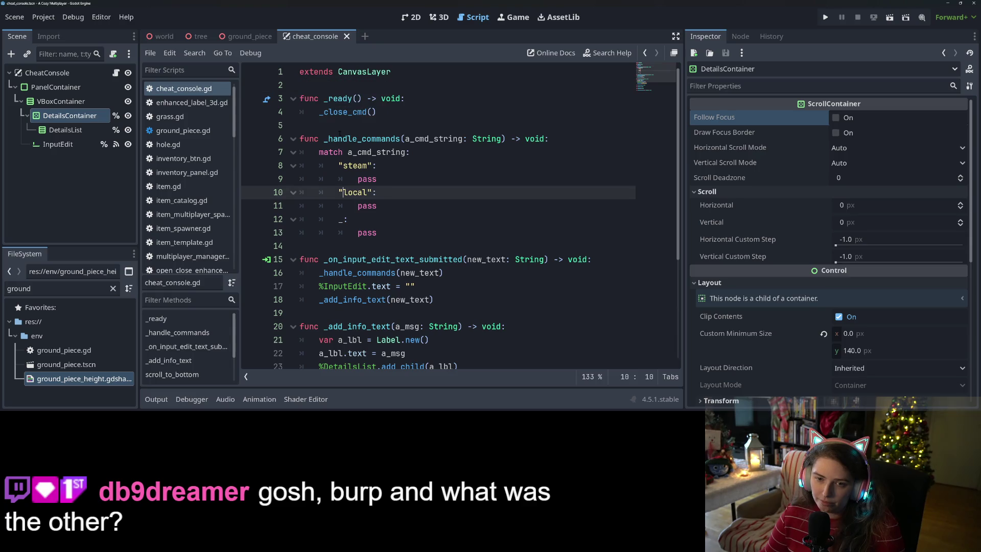
{"action": "left_click", "coordinate": [337, 125]}
{"action": "scroll", "coordinate": [337, 154], "scroll_direction": "down", "scroll_amount": 4}
{"action": "scroll", "coordinate": [368, 276], "scroll_direction": "up", "scroll_amount": 4}
{"action": "left_click", "coordinate": [293, 260]}
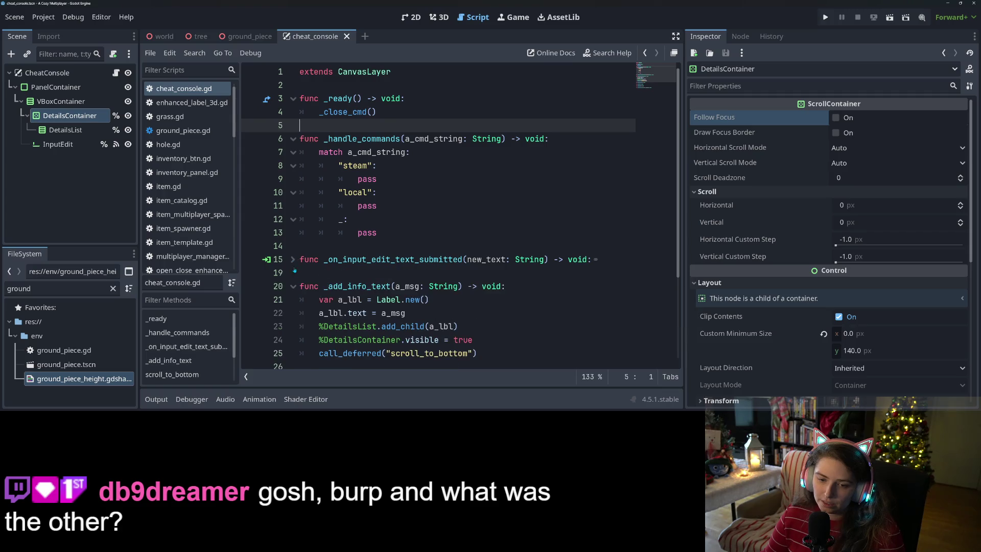
{"action": "left_click", "coordinate": [293, 286]}
{"action": "scroll", "coordinate": [294, 204], "scroll_direction": "down", "scroll_amount": 2}
{"action": "scroll", "coordinate": [294, 153], "scroll_direction": "up", "scroll_amount": 2}
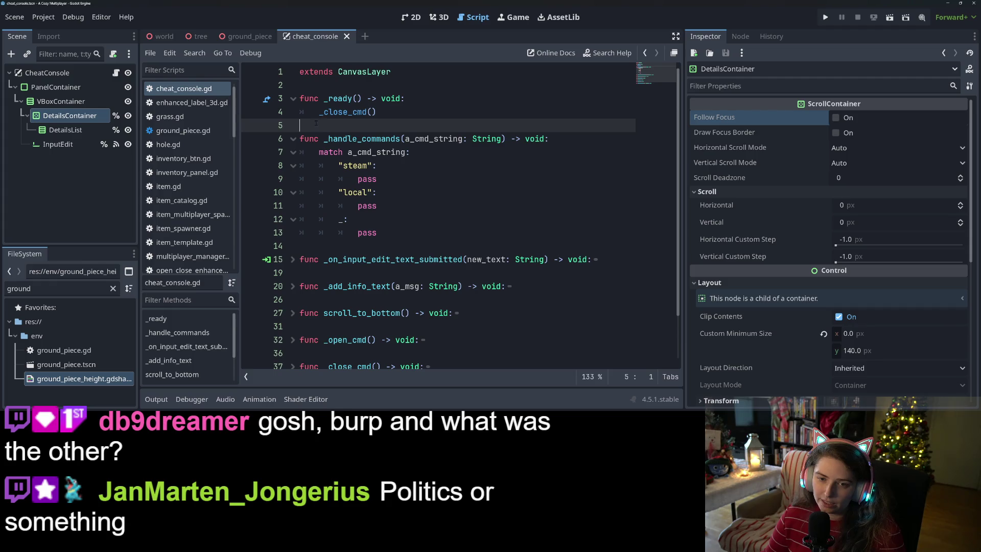
Move _ready below the _handle_commands match block, remove the stray blank line, and save.
{"action": "key", "text": "shift+Up"}
{"action": "key", "text": "shift+Up"}
{"action": "key", "text": "ctrl+c"}
{"action": "key", "text": "BackSpace"}
{"action": "key", "text": "Down"}
{"action": "key", "text": "Down"}
{"action": "key", "text": "Down"}
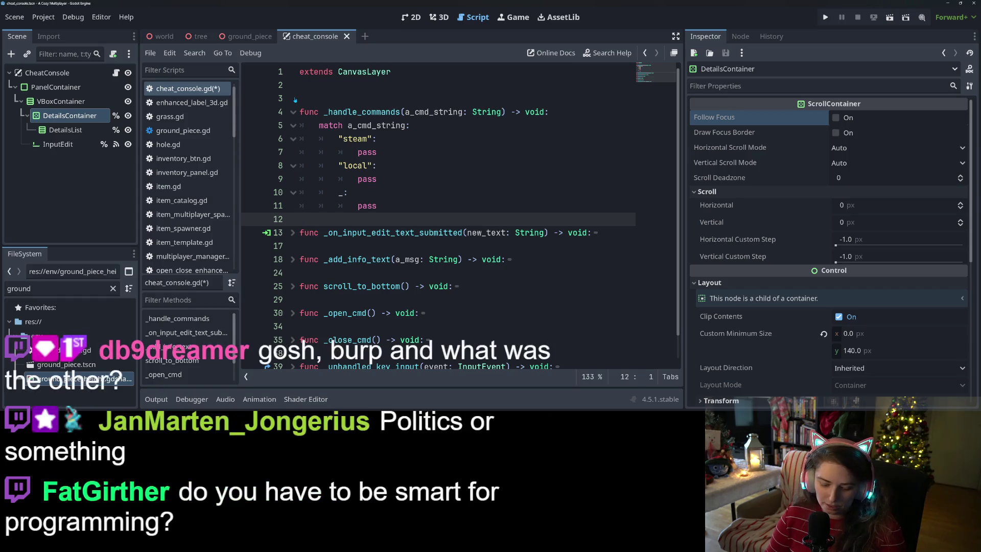
{"action": "key", "text": "ctrl+v"}
{"action": "key", "text": "Up"}
{"action": "key", "text": "Up"}
{"action": "key", "text": "Return"}
{"action": "key", "text": "Up"}
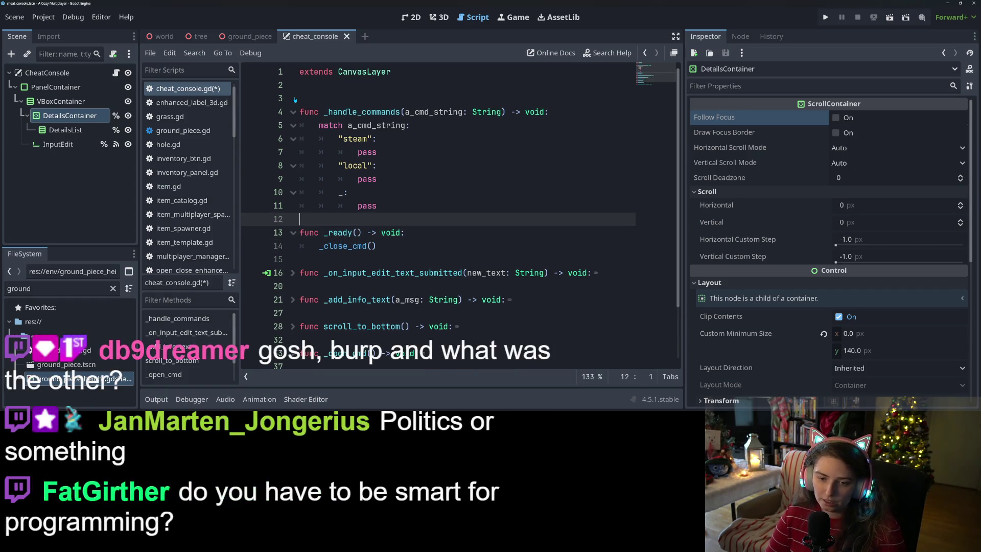
{"action": "left_click", "coordinate": [295, 99]}
{"action": "key", "text": "BackSpace"}
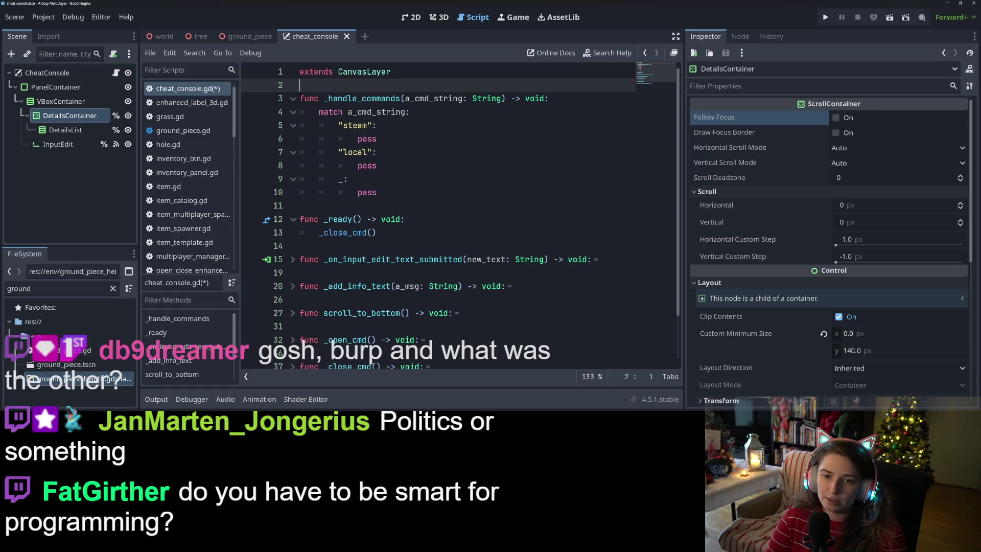
{"action": "key", "text": "ctrl+s"}
{"action": "left_click", "coordinate": [402, 151]}
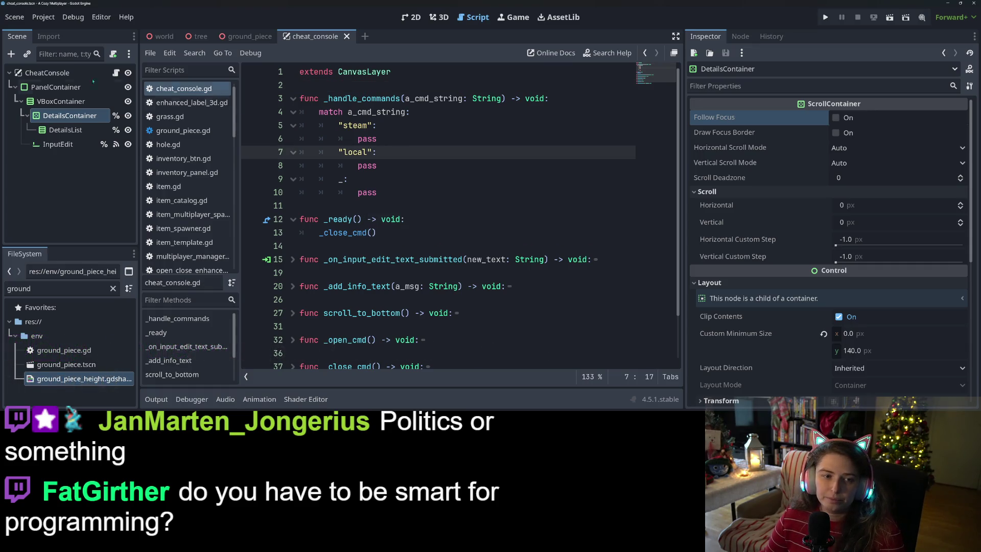
{"action": "right_click", "coordinate": [47, 72]}
Add a plain Node child under CheatConsole and rename it CheatHandler.
{"action": "left_click", "coordinate": [67, 102]}
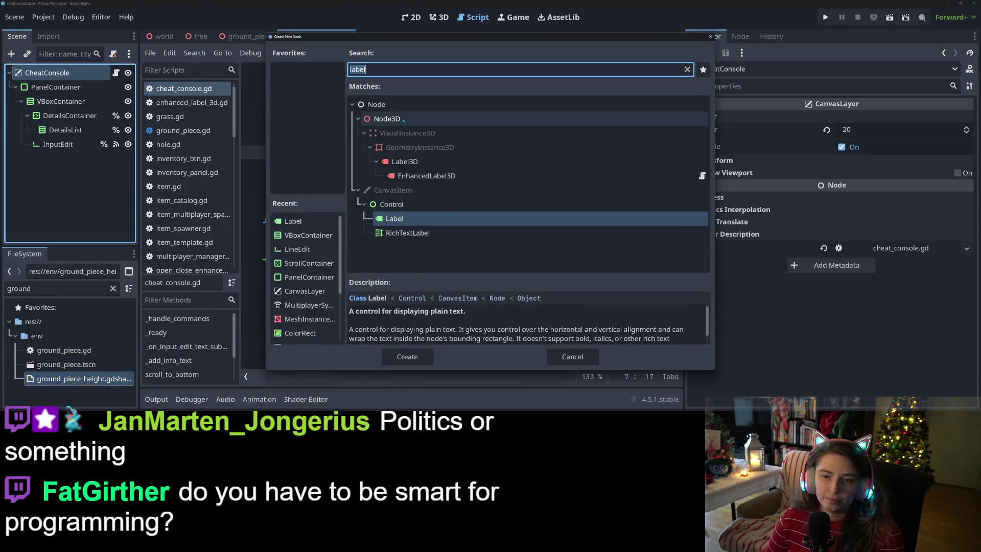
{"action": "type", "text": "node"}
{"action": "left_click", "coordinate": [407, 356]}
{"action": "right_click", "coordinate": [35, 158]}
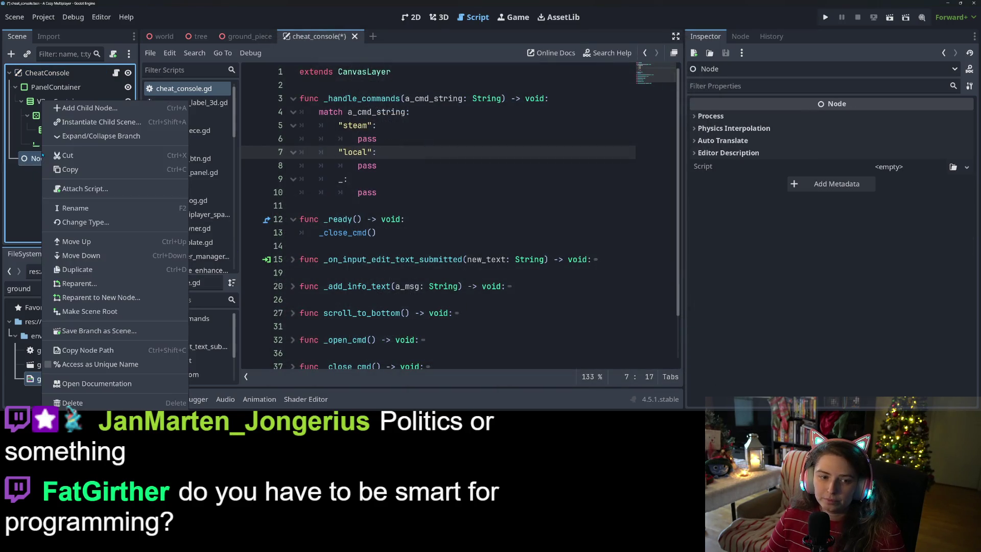
{"action": "left_click", "coordinate": [82, 208]}
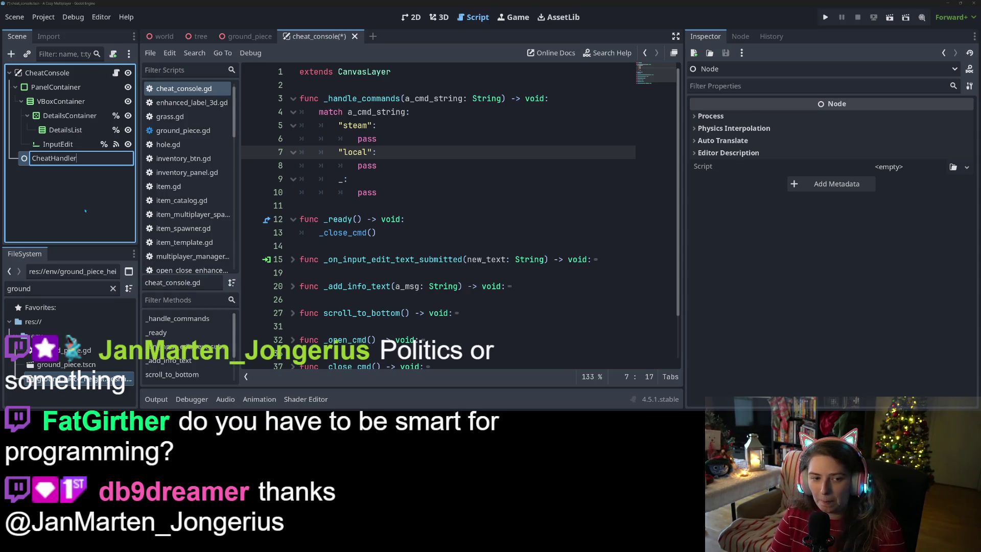
{"action": "key", "text": "Return"}
Attach a new script res://autoloads/cheat_handler.gd to CheatHandler and add blank lines.
{"action": "right_click", "coordinate": [123, 169]}
{"action": "left_click", "coordinate": [149, 189]}
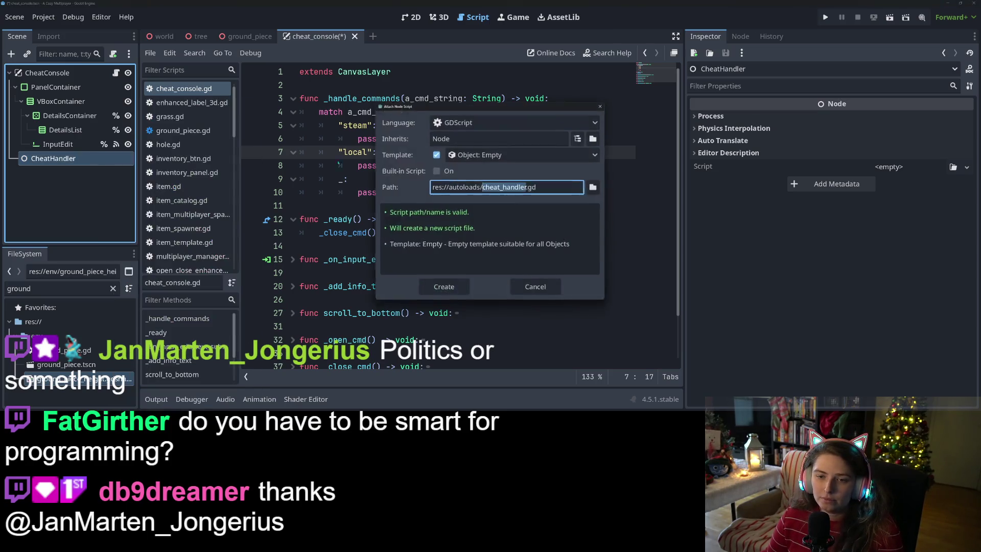
{"action": "left_click", "coordinate": [464, 292]}
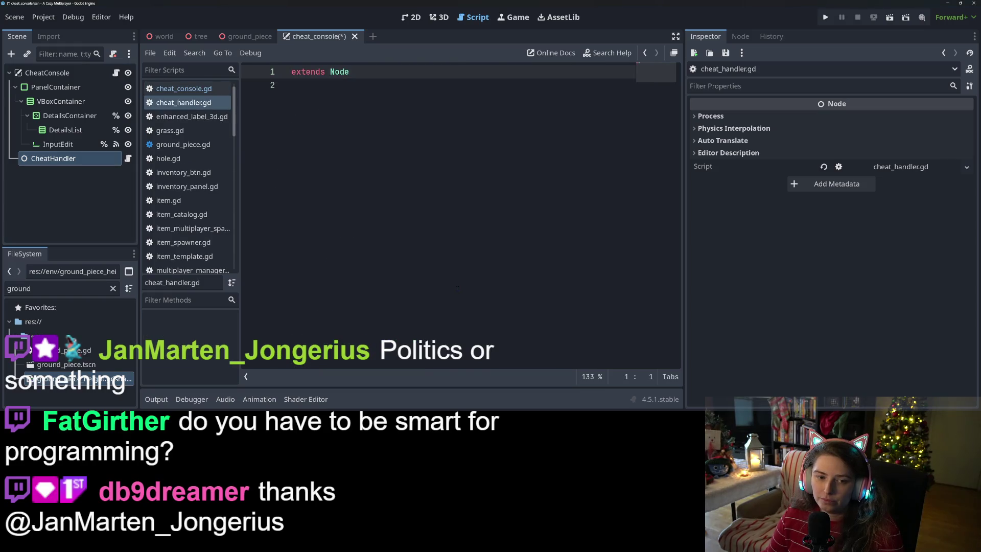
{"action": "key", "text": "Down"}
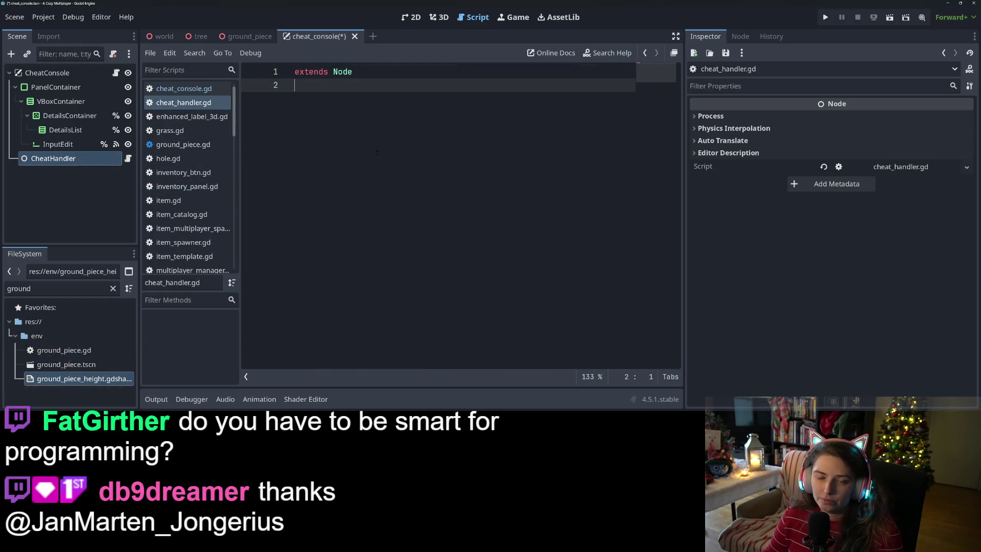
{"action": "key", "text": "Return"}
{"action": "left_click", "coordinate": [184, 89]}
Cut _handle_commands from cheat_console.gd, paste it into cheat_handler.gd, and save.
{"action": "mouse_move", "coordinate": [378, 193]}
{"action": "left_mouse_down"}
{"action": "mouse_move", "coordinate": [357, 149]}
{"action": "mouse_move", "coordinate": [296, 101]}
{"action": "left_mouse_up"}
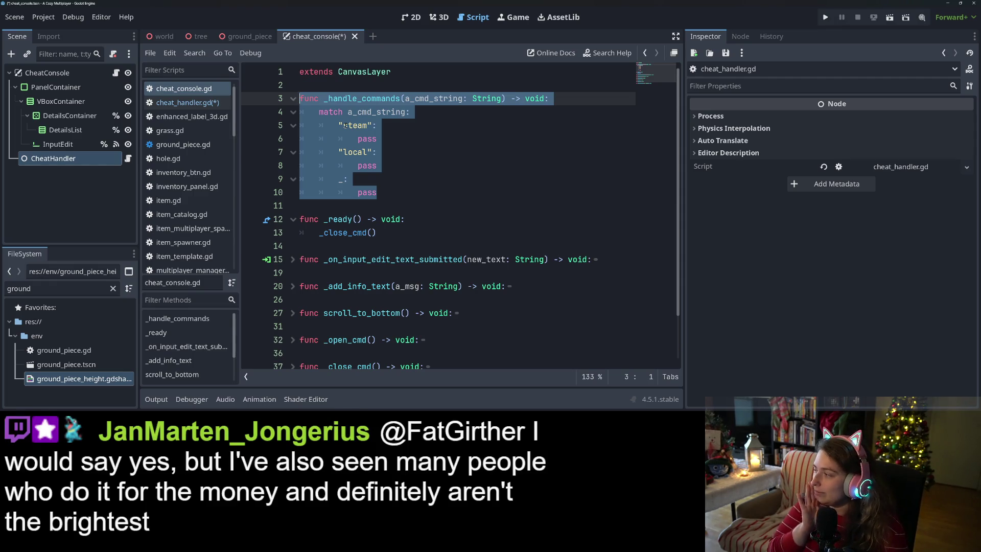
{"action": "left_click", "coordinate": [372, 187]}
{"action": "left_click_drag", "start_coordinate": [376, 192], "coordinate": [299, 98]}
{"action": "key", "text": "ctrl+c"}
{"action": "key", "text": "BackSpace"}
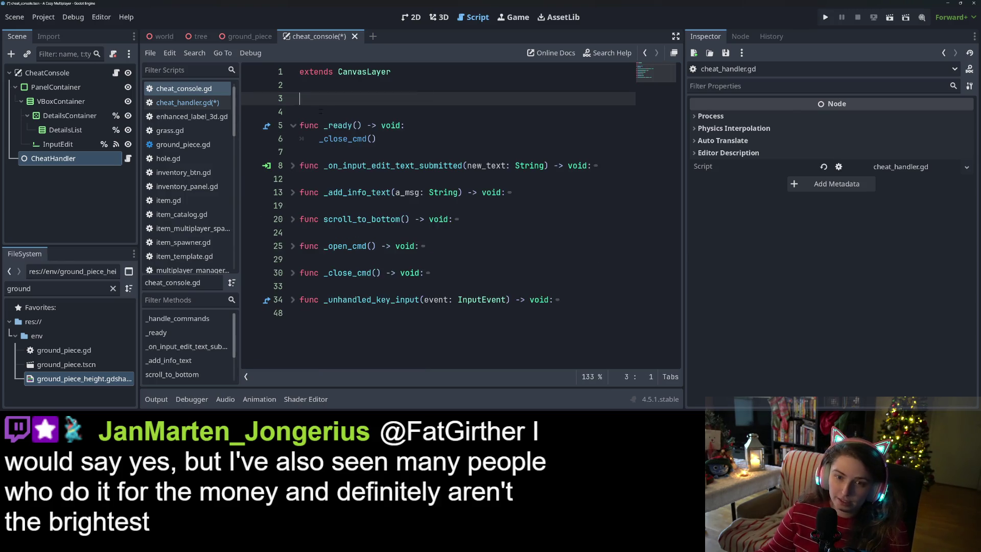
{"action": "left_click", "coordinate": [184, 102]}
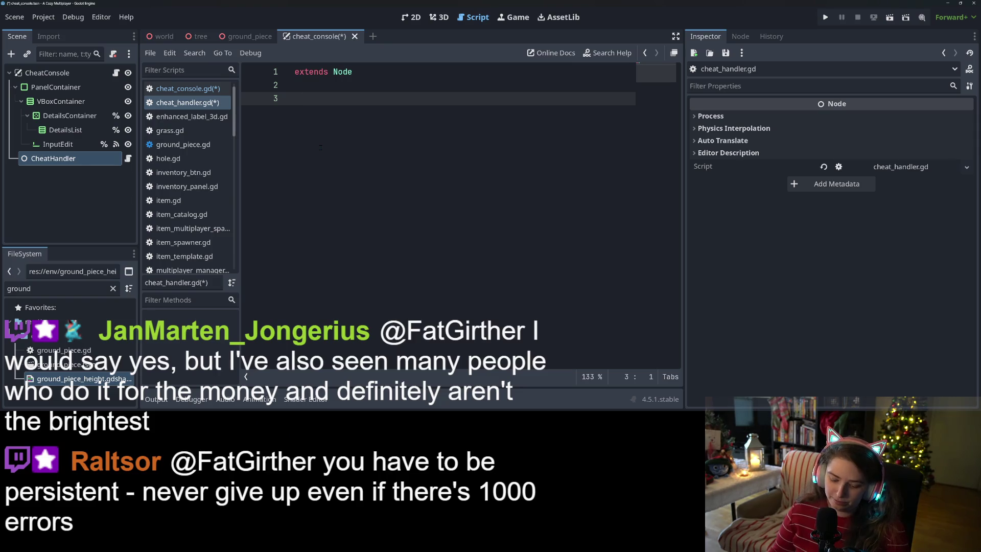
{"action": "key", "text": "ctrl+v"}
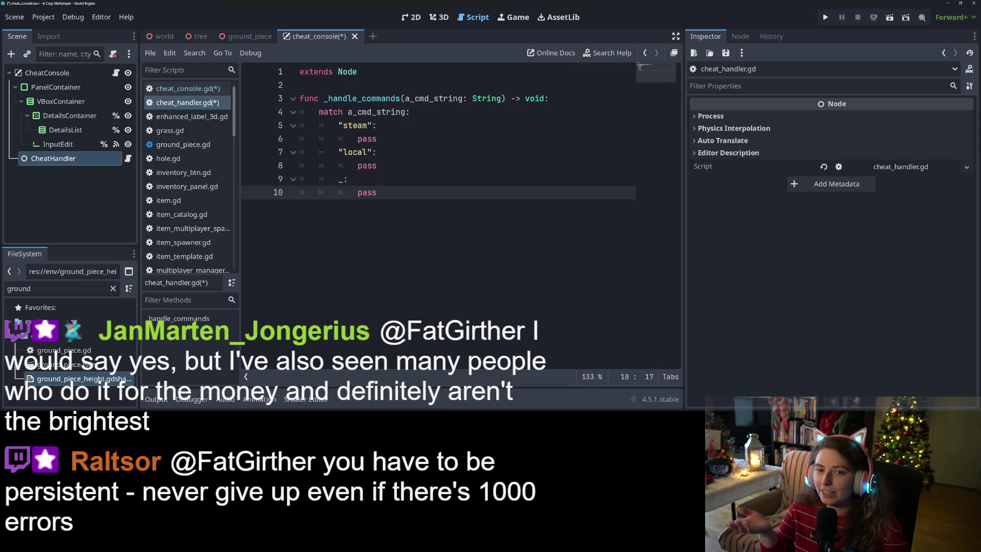
{"action": "key", "text": "ctrl+s"}
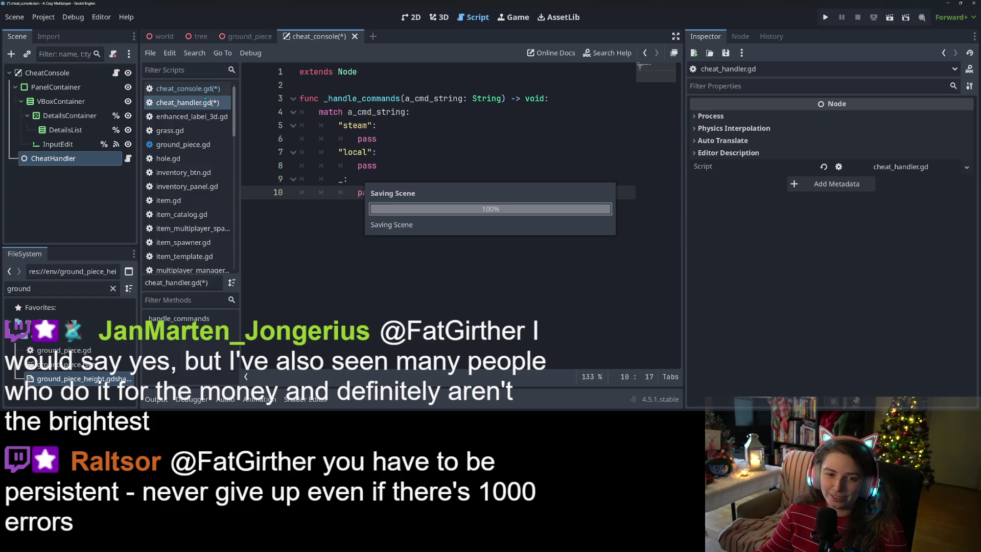
Rename the function to public handle_commands by removing the underscore, and save.
{"action": "left_click", "coordinate": [324, 98]}
{"action": "key", "text": "Delete"}
{"action": "key", "text": "ctrl+s"}
{"action": "right_click", "coordinate": [87, 159]}
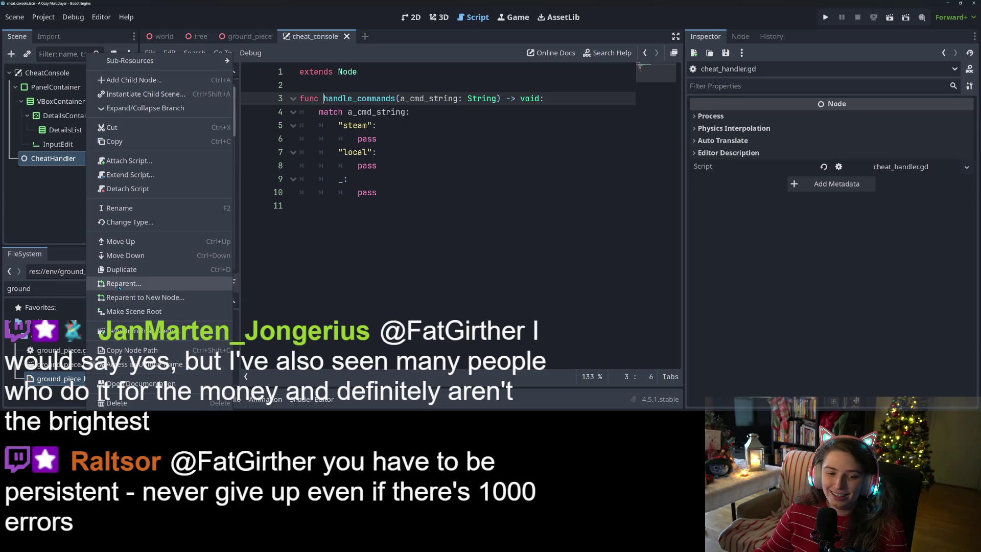
Make CheatHandler a unique name and change the call to %CheatHandler.handle_commands(new_text).
{"action": "left_click", "coordinate": [168, 365]}
{"action": "key", "text": "ctrl+s"}
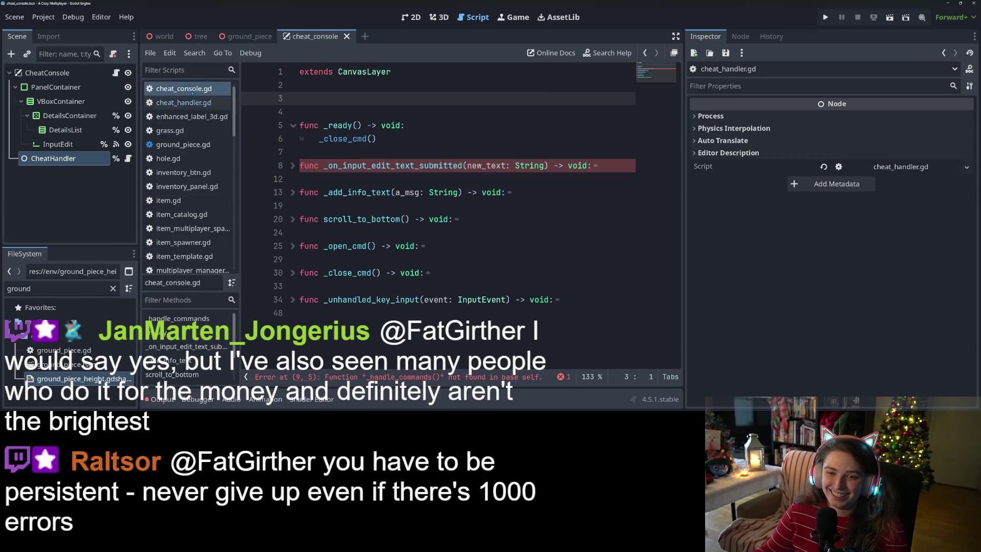
{"action": "left_click", "coordinate": [293, 165]}
{"action": "left_click", "coordinate": [319, 179]}
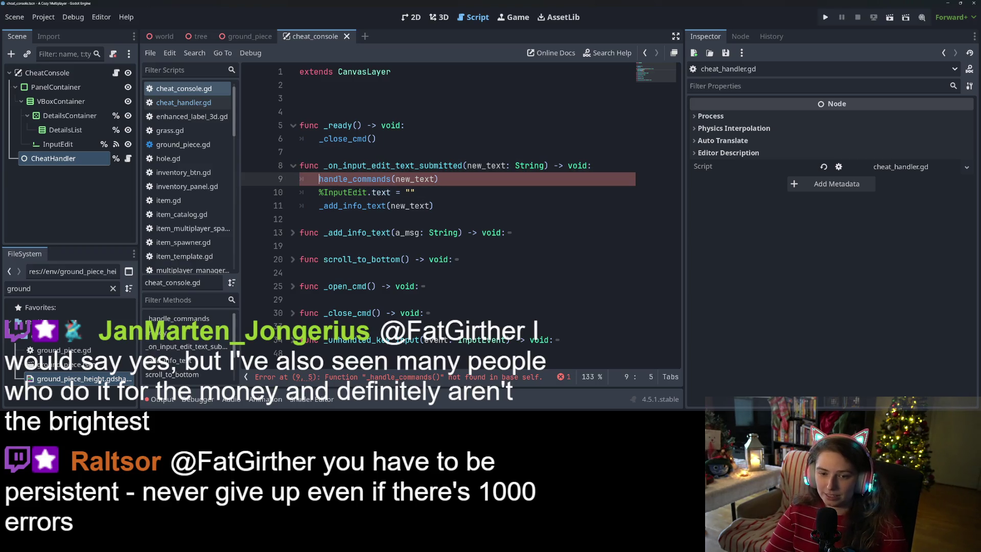
{"action": "left_click_drag", "start_coordinate": [53, 158], "coordinate": [318, 180]}
{"action": "type", "text": "."}
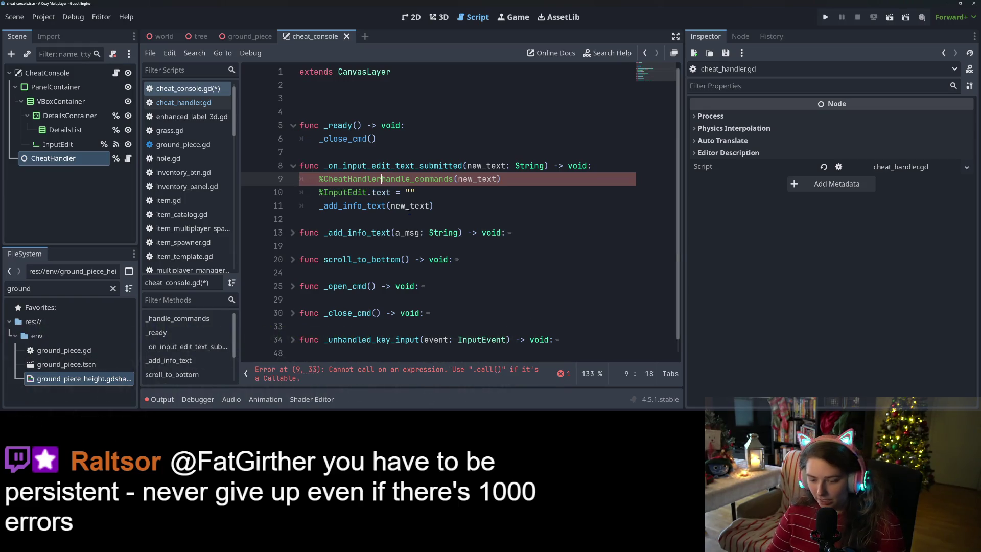
{"action": "key", "text": "ctrl+s"}
Delete the empty lines above _ready and save cheat_console.gd.
{"action": "left_click", "coordinate": [347, 132]}
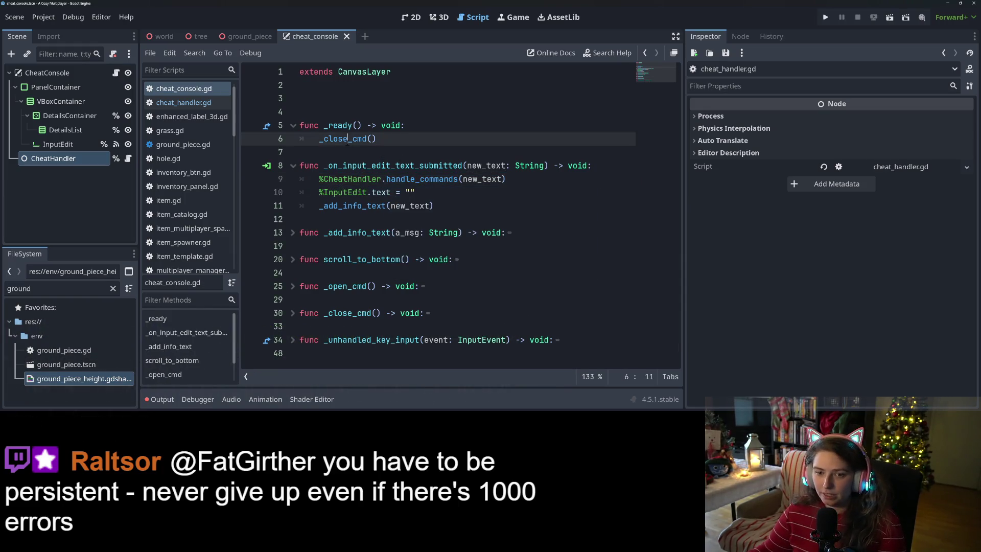
{"action": "left_click", "coordinate": [343, 112]}
{"action": "key", "text": "BackSpace"}
{"action": "key", "text": "BackSpace"}
{"action": "key", "text": "ctrl+s"}
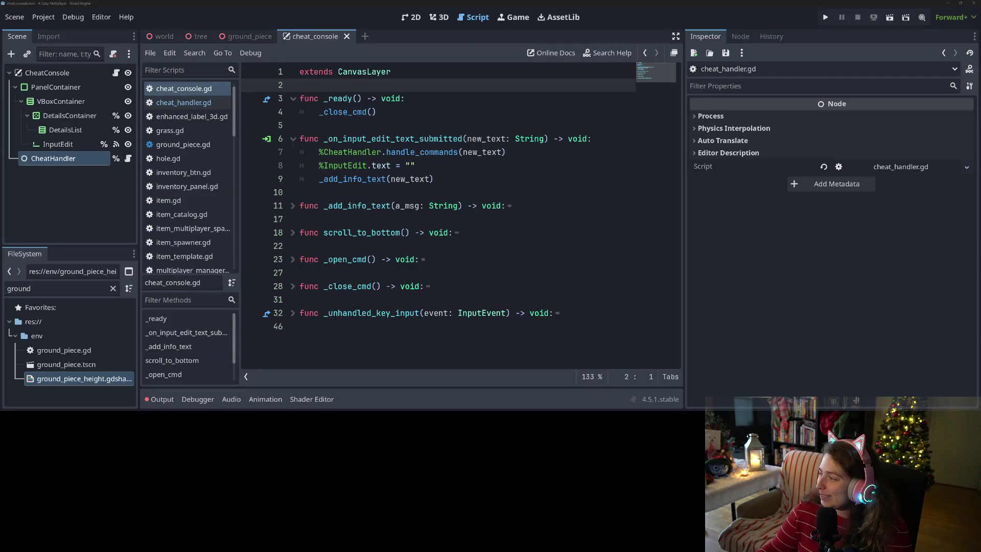
Fold the _on_input_edit_text_submitted and _ready functions, then return to cheat_handler.gd.
{"action": "left_click", "coordinate": [617, 266]}
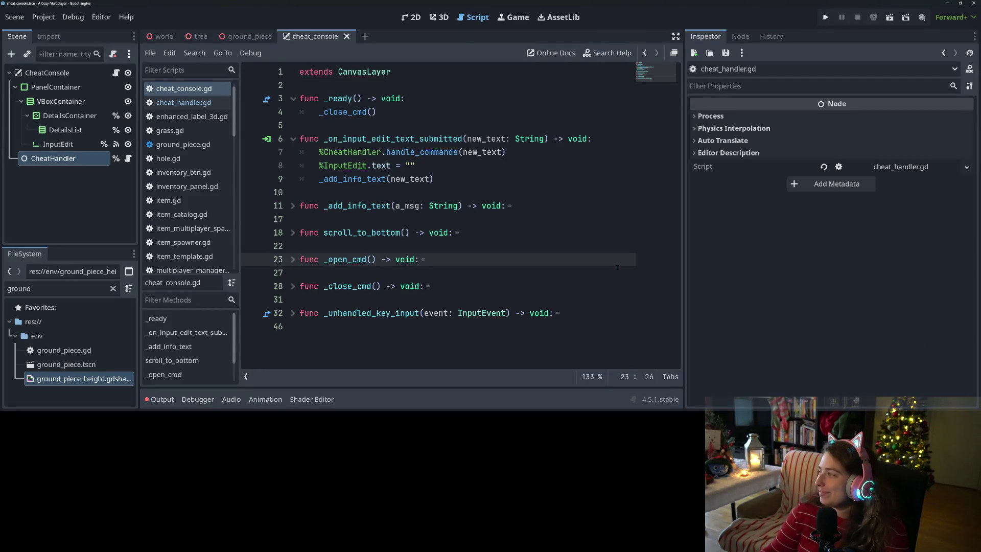
{"action": "left_click", "coordinate": [427, 153]}
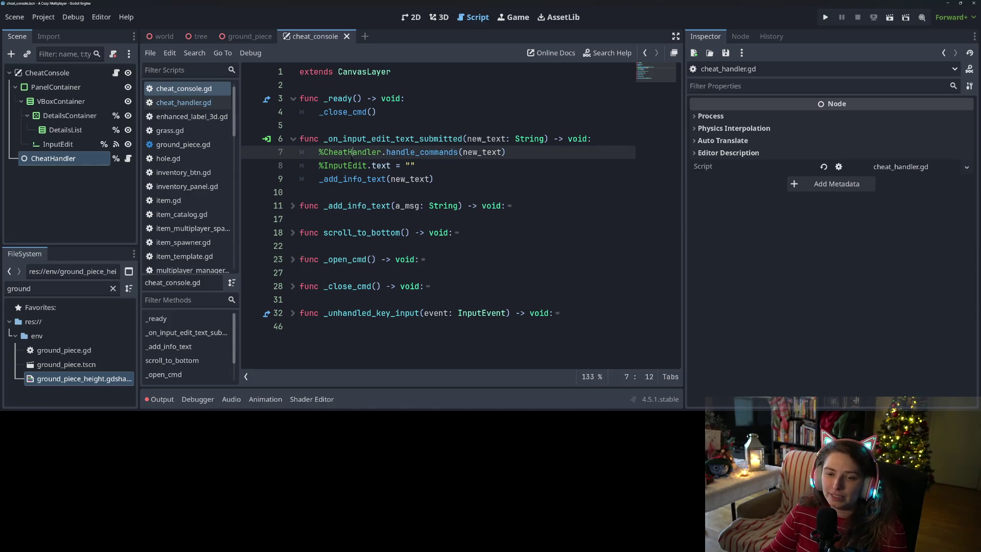
{"action": "double_click", "coordinate": [353, 152]}
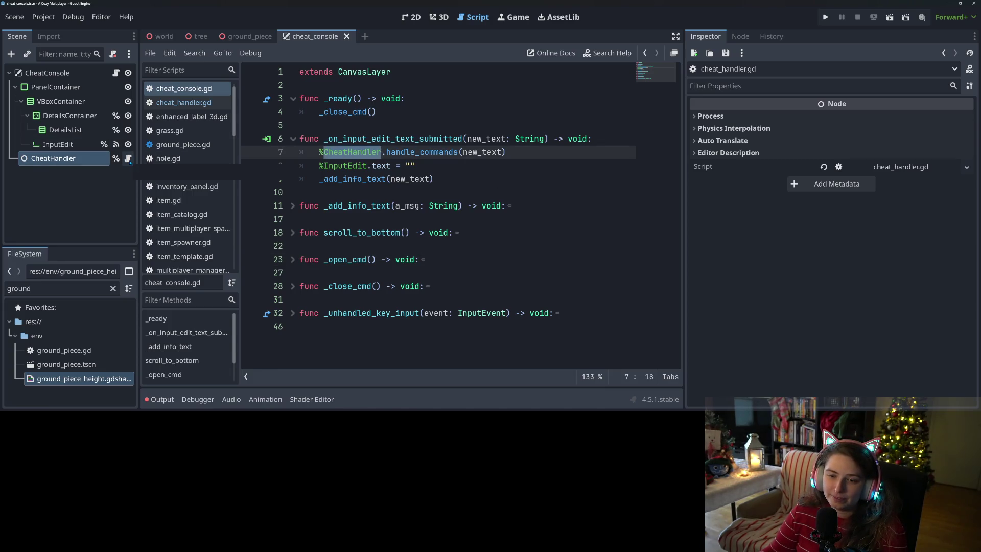
{"action": "left_click", "coordinate": [292, 140]}
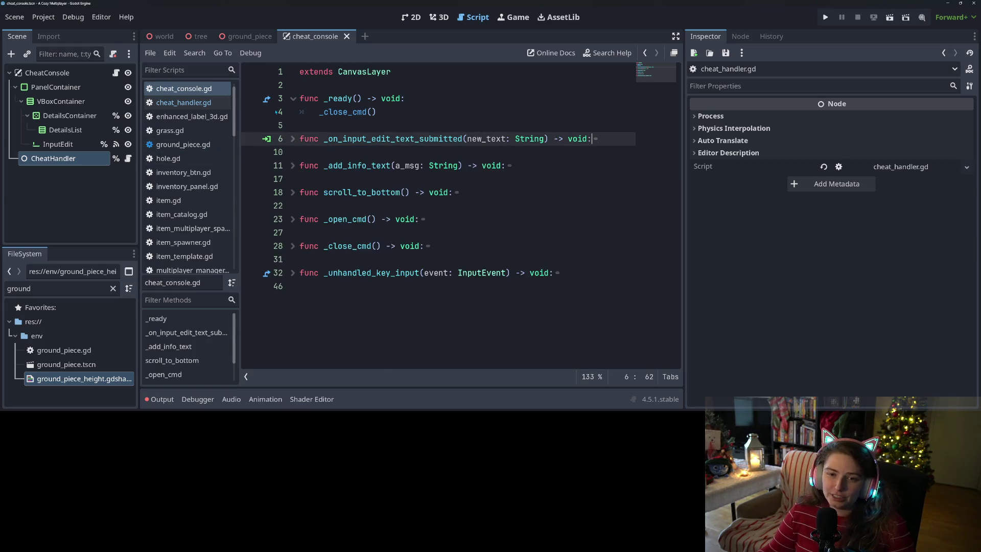
{"action": "left_click", "coordinate": [292, 99]}
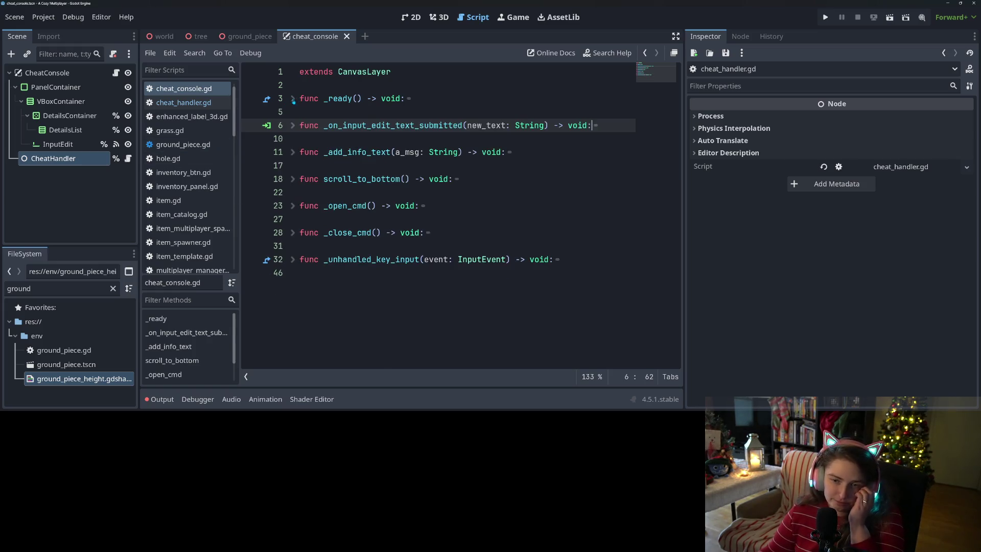
{"action": "left_click", "coordinate": [128, 159]}
{"action": "left_click", "coordinate": [376, 138]}
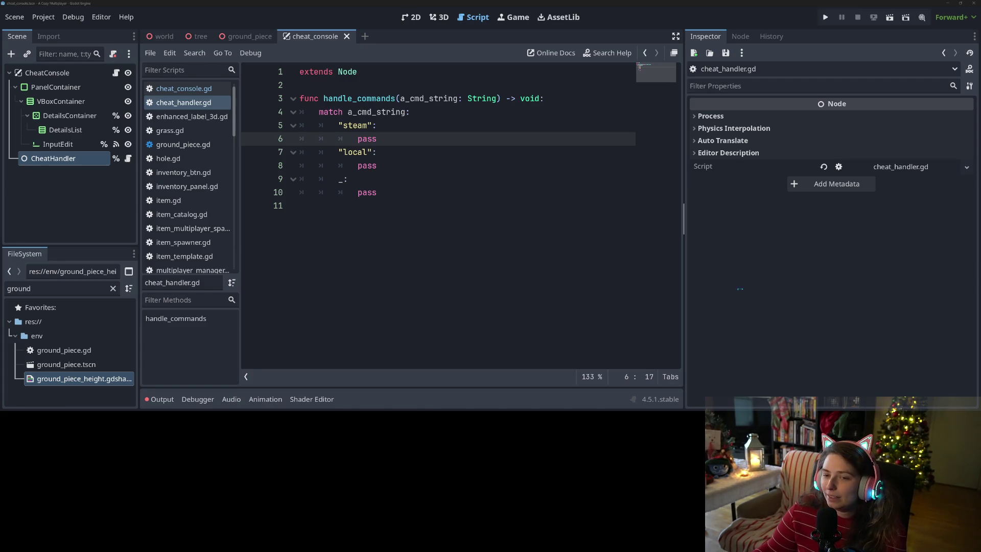
{"action": "key", "text": "Down"}
{"action": "key", "text": "Down"}
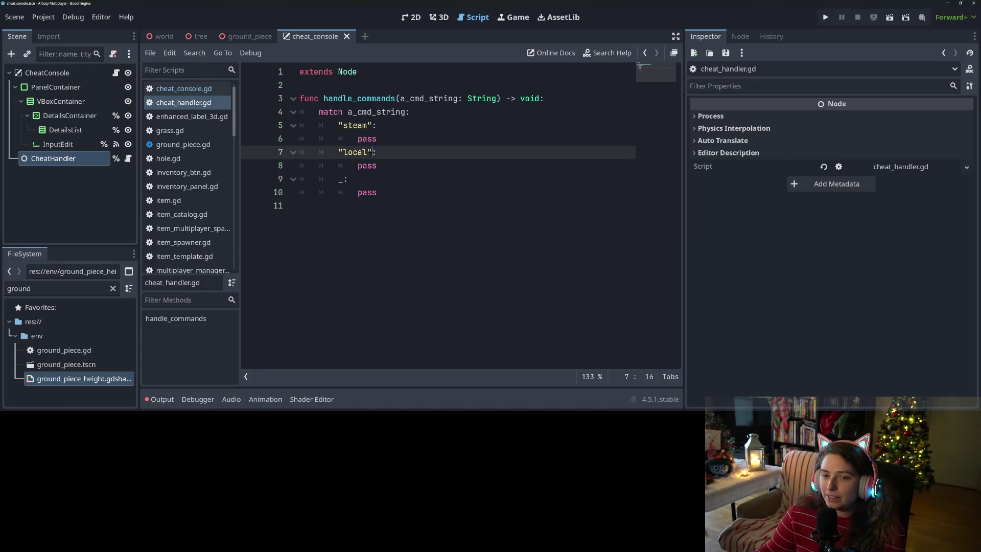
{"action": "left_click", "coordinate": [386, 139]}
{"action": "double_click", "coordinate": [386, 139]}
{"action": "key", "text": "Up"}
{"action": "double_click", "coordinate": [384, 111]}
{"action": "left_click", "coordinate": [384, 111]}
{"action": "double_click", "coordinate": [355, 125]}
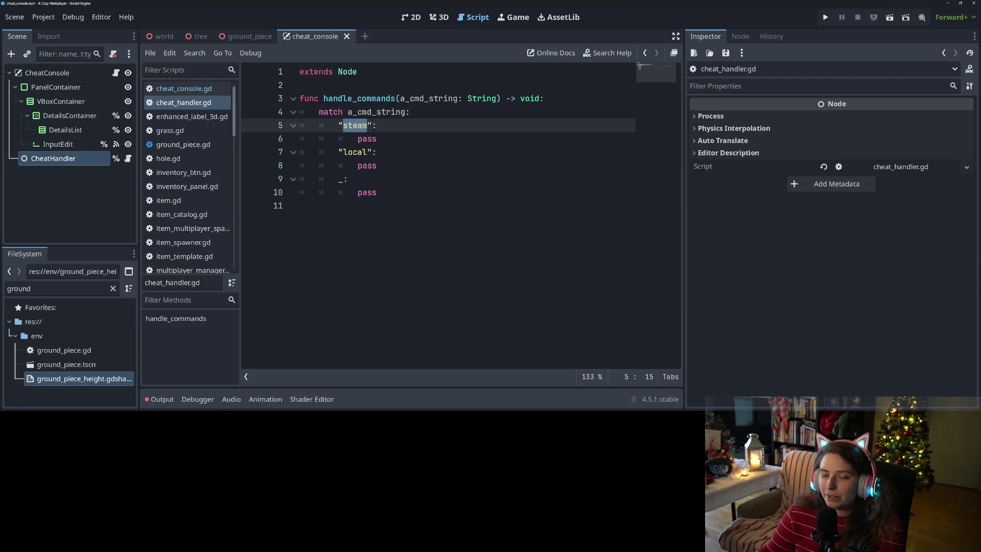
{"action": "left_click", "coordinate": [386, 155]}
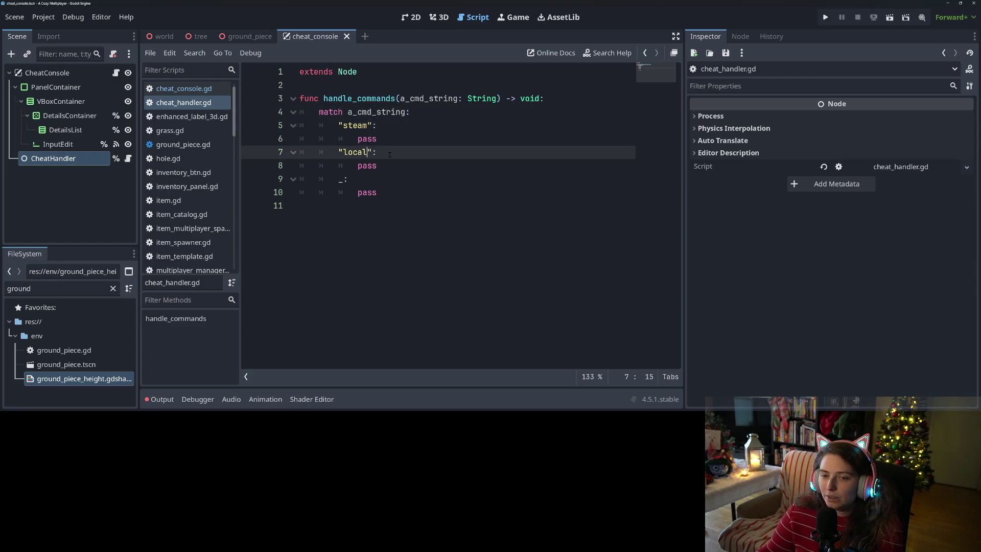
{"action": "left_click", "coordinate": [398, 136]}
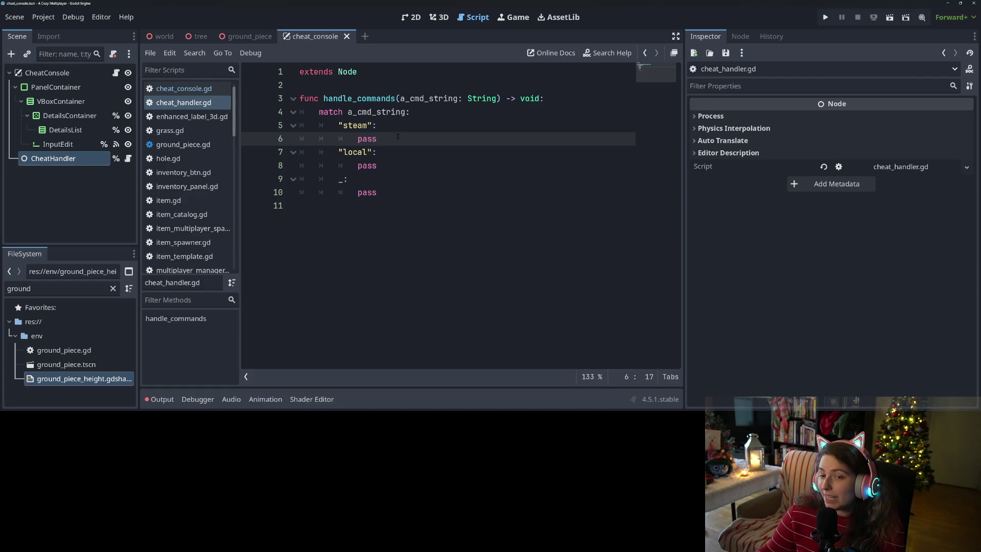
{"action": "left_click", "coordinate": [390, 149]}
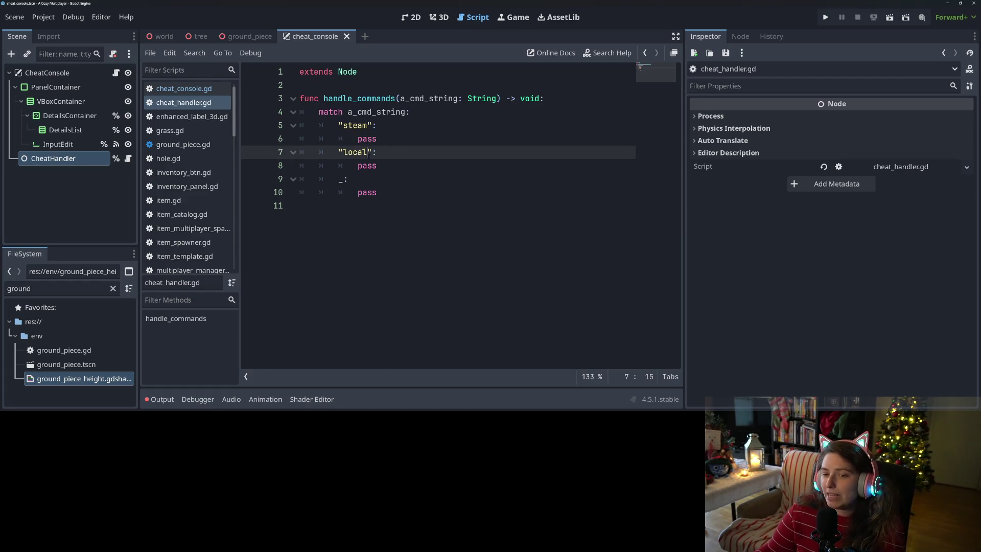
{"action": "left_click", "coordinate": [396, 156]}
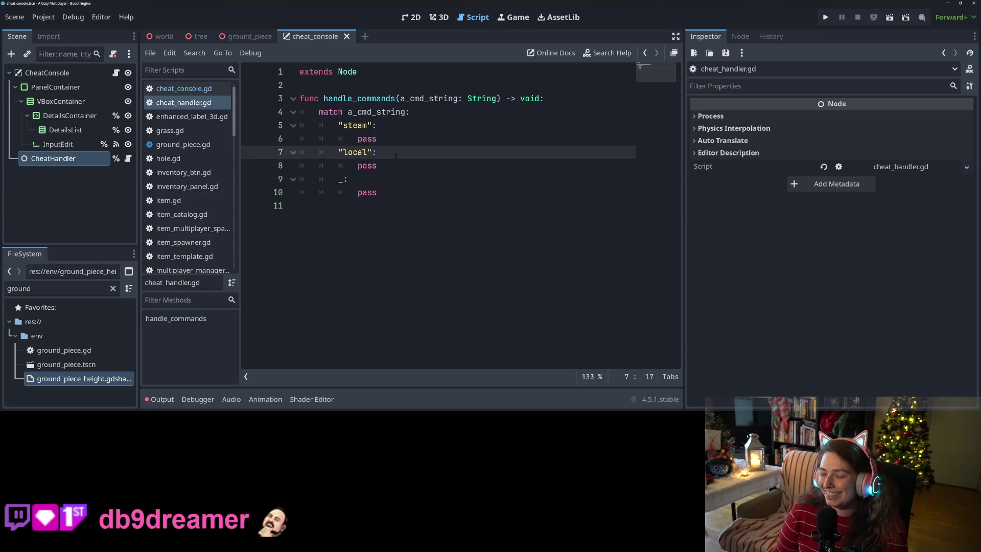
{"action": "key", "text": "Up"}
{"action": "key", "text": "Up"}
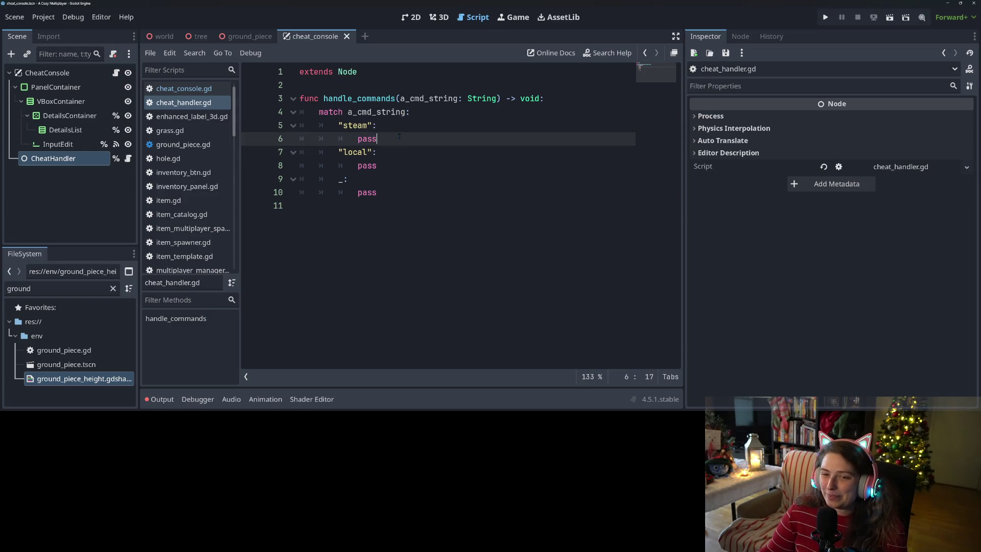
{"action": "left_click", "coordinate": [375, 154]}
{"action": "key", "text": "Right"}
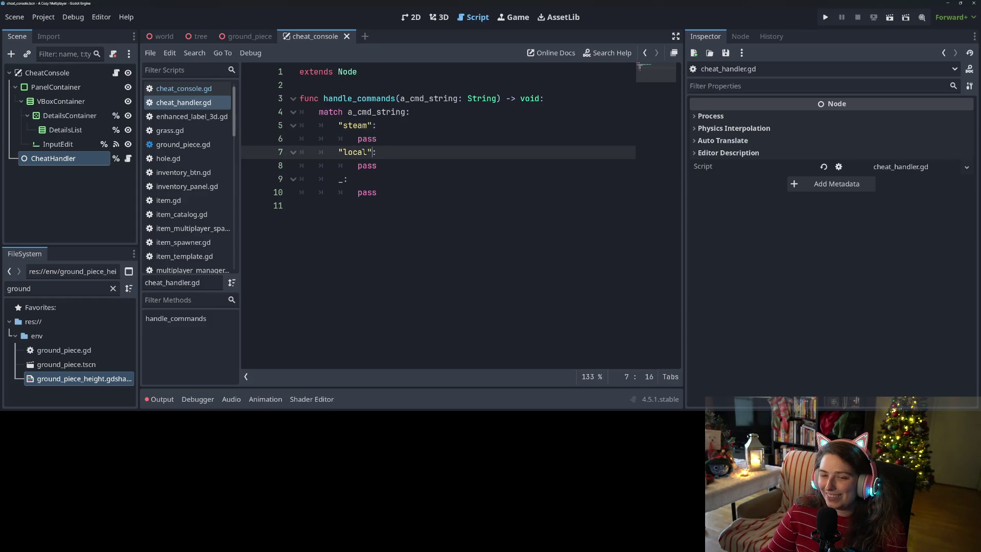
{"action": "left_click", "coordinate": [359, 152]}
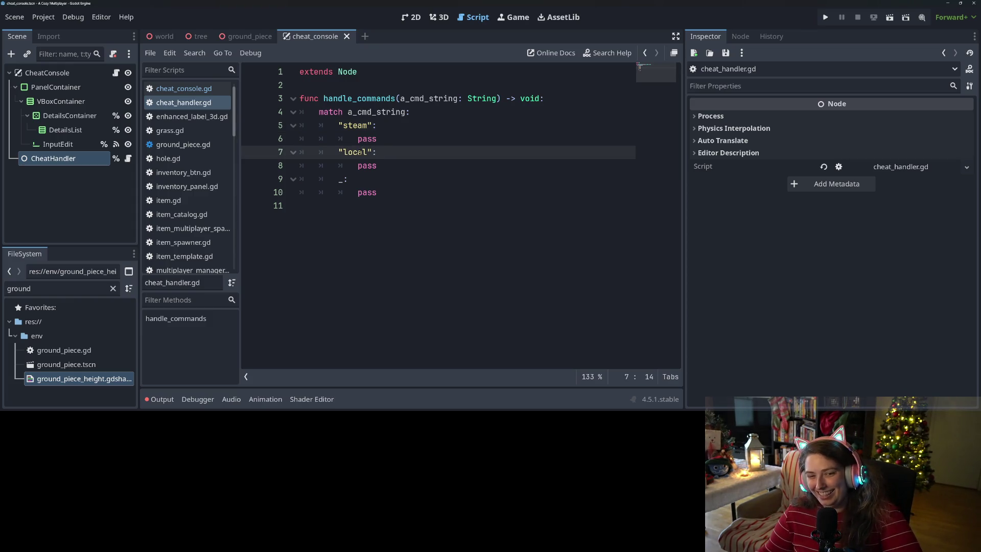
{"action": "left_click", "coordinate": [390, 128]}
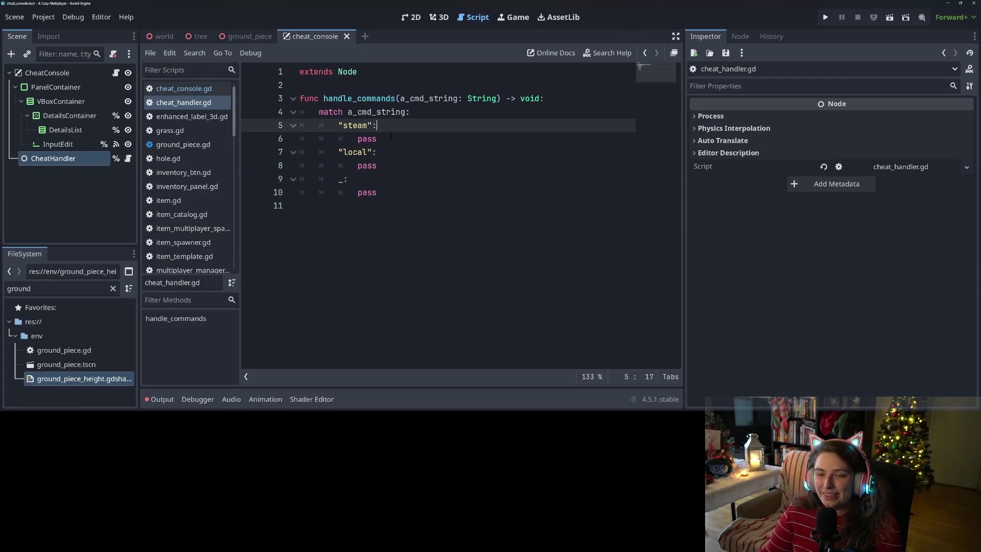
{"action": "left_click", "coordinate": [398, 168]}
{"action": "left_click", "coordinate": [395, 180]}
{"action": "left_click", "coordinate": [394, 193]}
{"action": "left_click", "coordinate": [394, 168]}
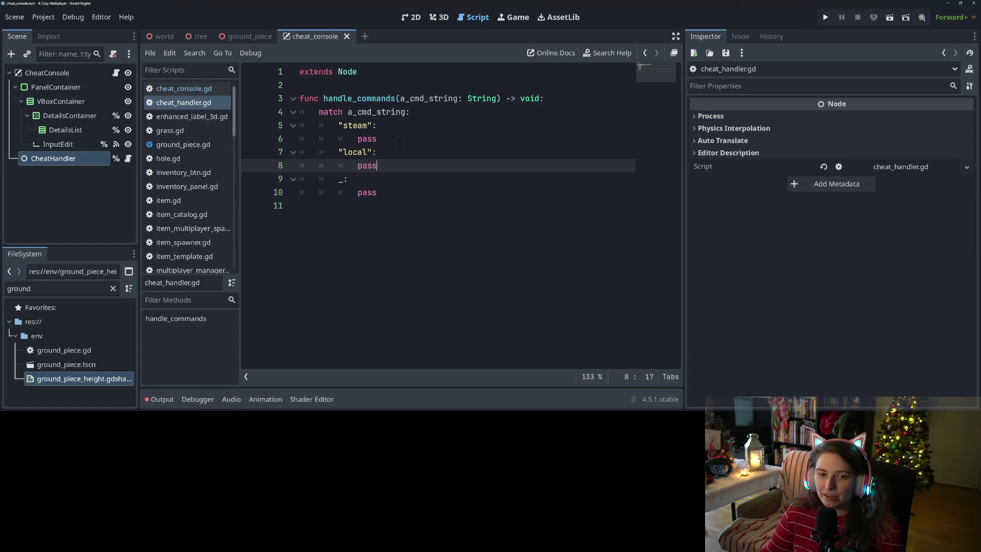
{"action": "left_click", "coordinate": [401, 139]}
{"action": "left_click", "coordinate": [402, 132]}
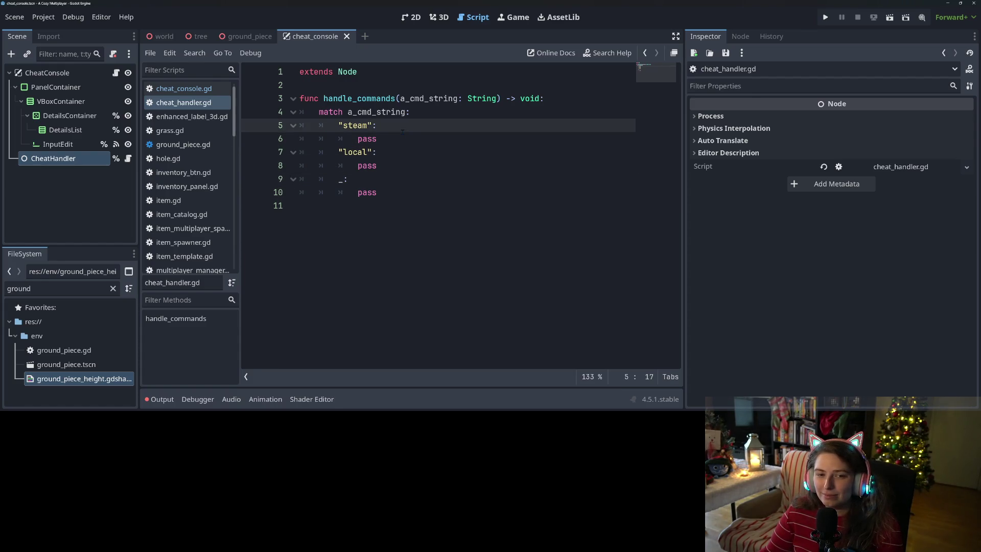
{"action": "left_click", "coordinate": [406, 153]}
{"action": "left_click", "coordinate": [413, 179]}
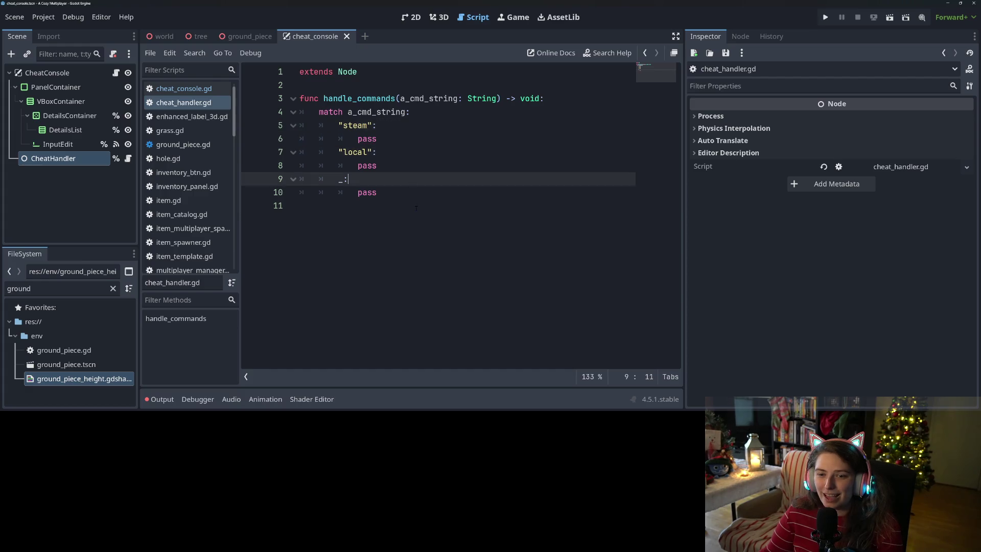
{"action": "left_click", "coordinate": [422, 209]}
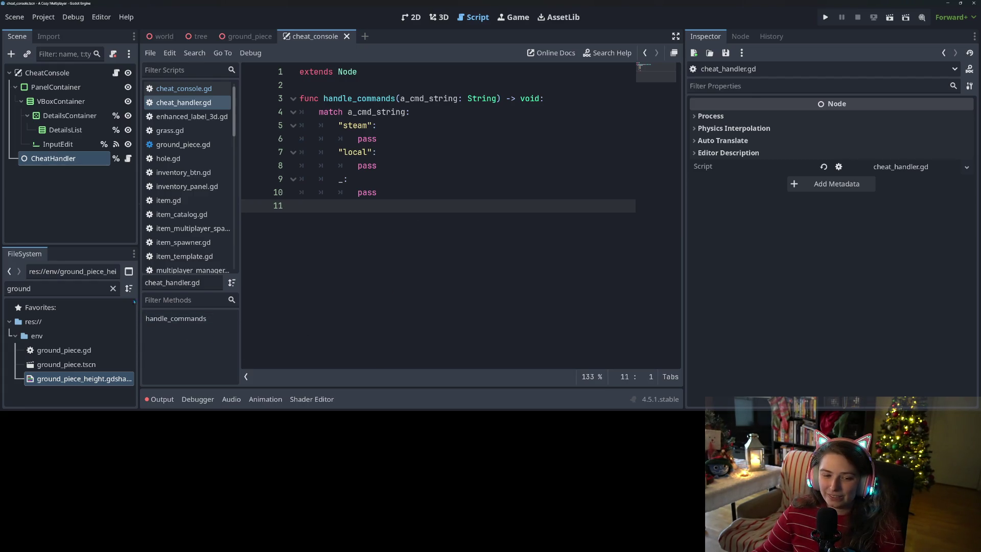
Clear the 'ground' FileSystem filter and browse the project folders.
{"action": "left_click", "coordinate": [113, 288]}
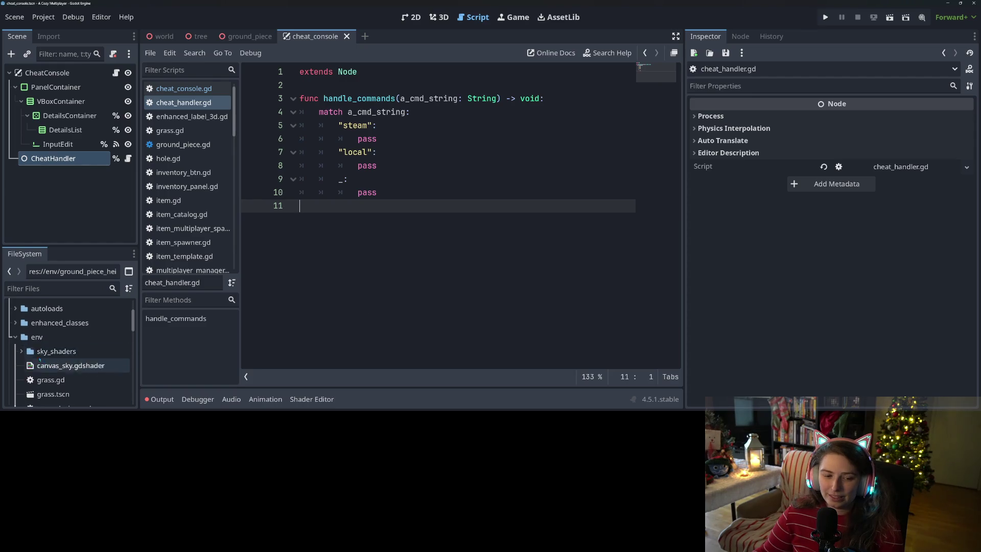
{"action": "left_click", "coordinate": [44, 349]}
{"action": "scroll", "coordinate": [45, 349], "scroll_direction": "down", "scroll_amount": 1}
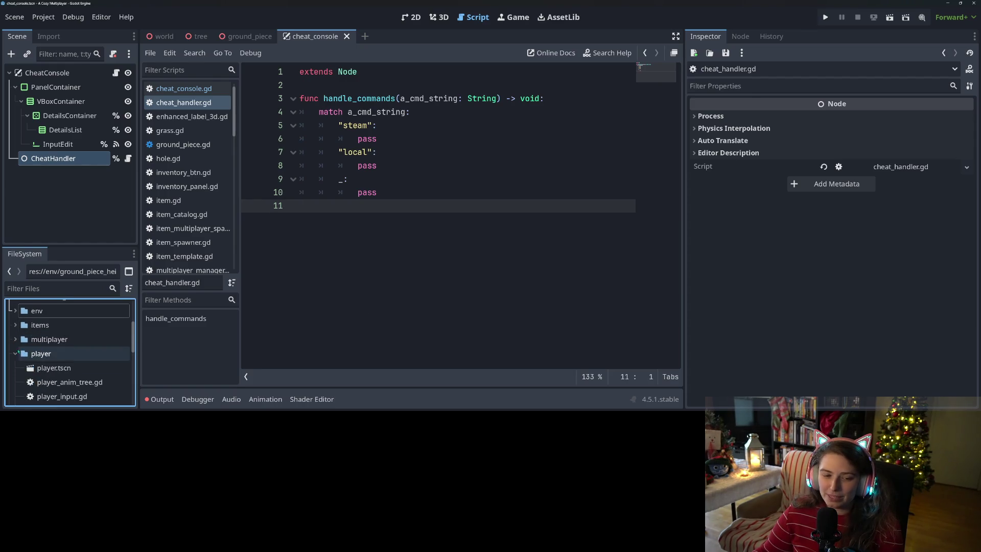
{"action": "left_click", "coordinate": [16, 353]}
{"action": "left_click", "coordinate": [12, 351]}
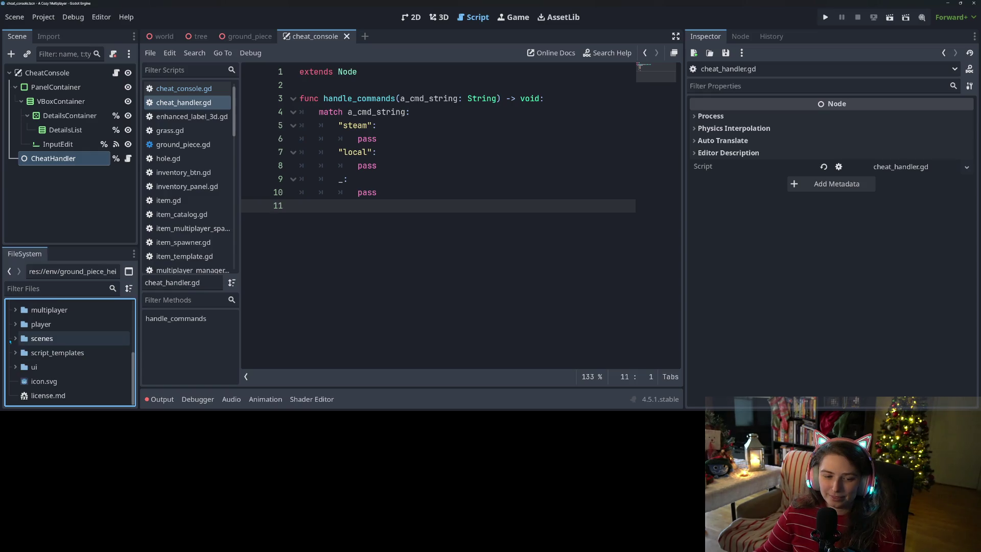
{"action": "scroll", "coordinate": [51, 347], "scroll_direction": "up", "scroll_amount": 5}
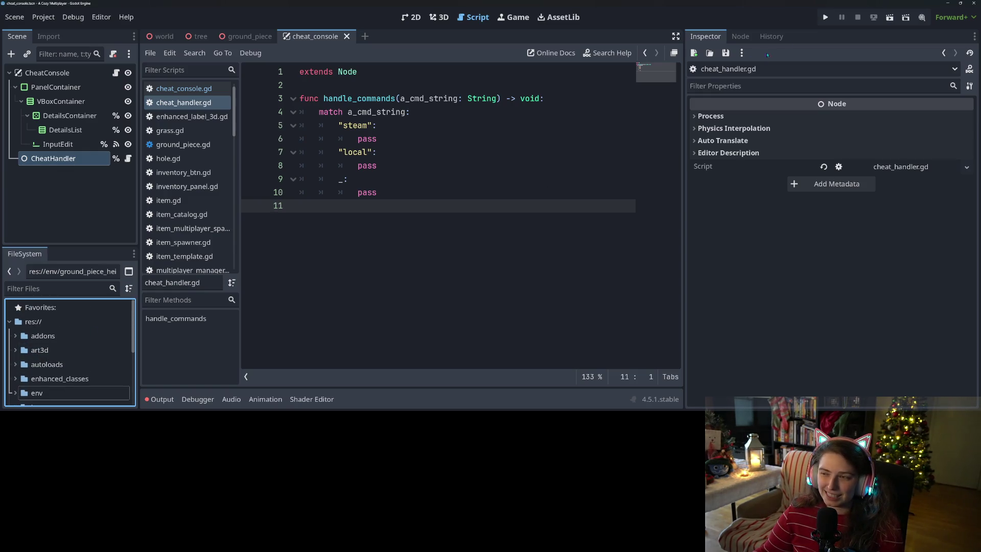
Change handle_commands' return type from void to String.
{"action": "left_click", "coordinate": [380, 139]}
{"action": "double_click", "coordinate": [361, 140]}
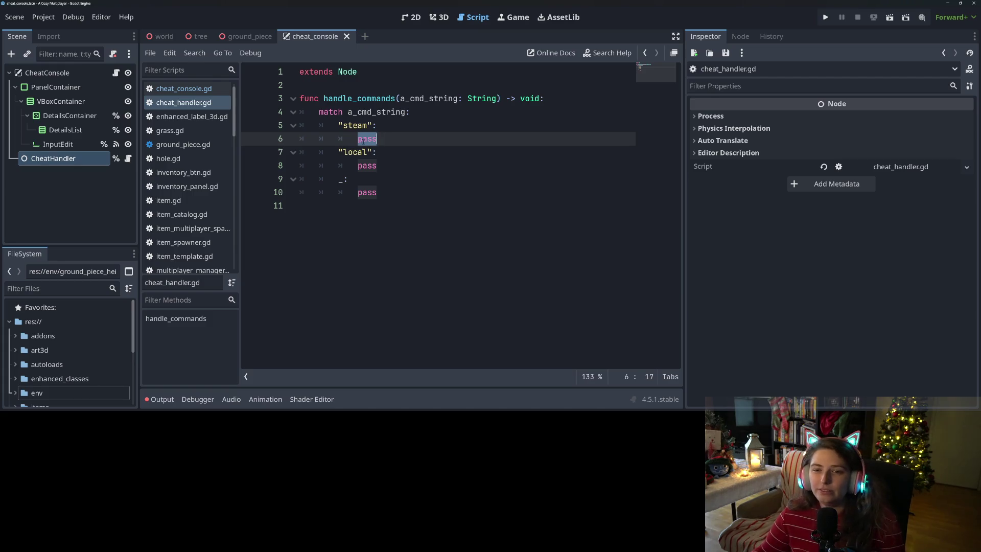
{"action": "double_click", "coordinate": [527, 99]}
{"action": "type", "text": "String"}
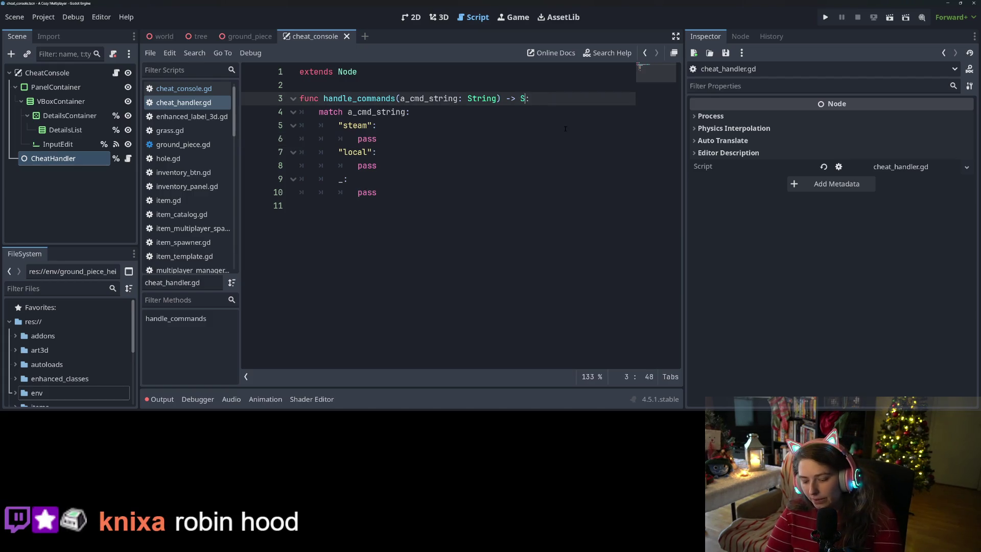
{"action": "key", "text": "Escape"}
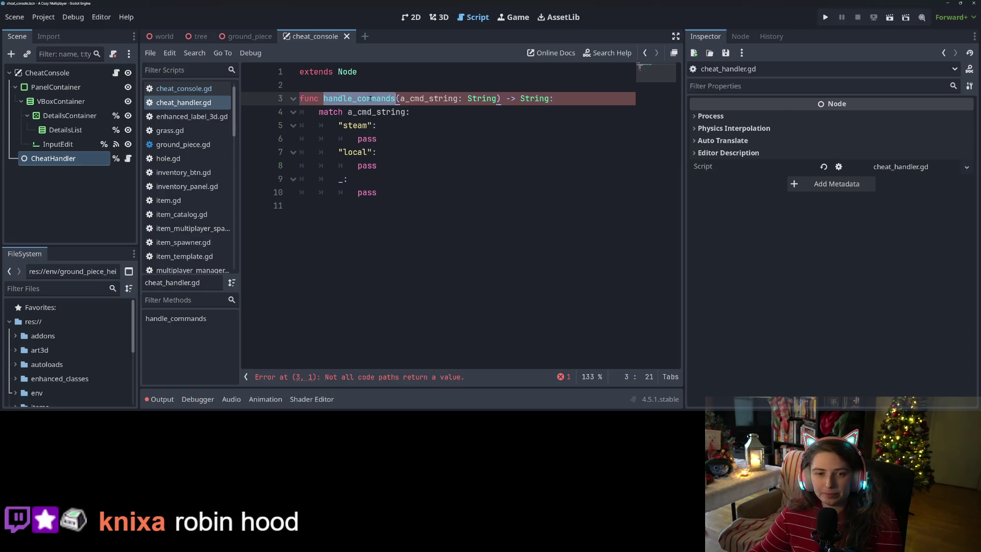
{"action": "left_click", "coordinate": [184, 89]}
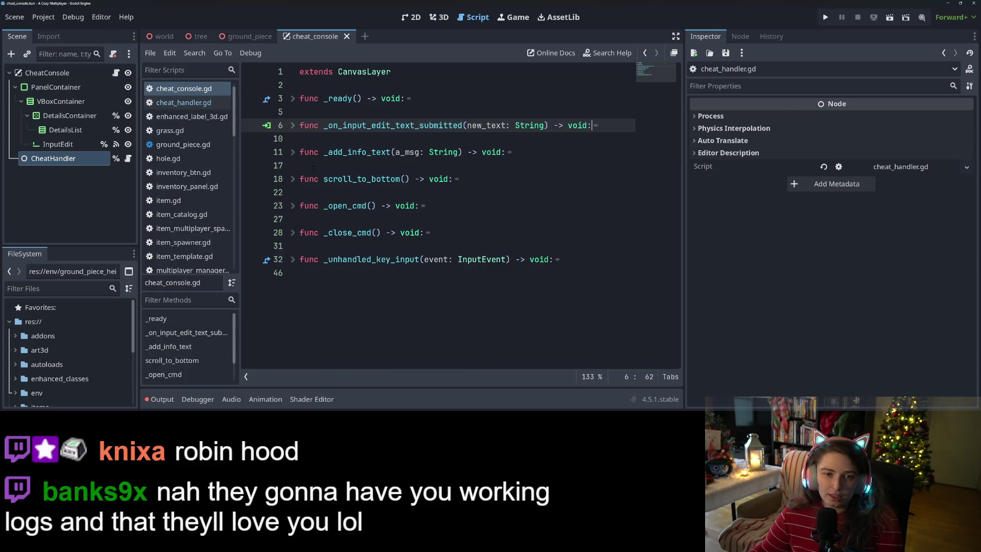
Store the handle_commands result in var response_text, placed after the _add_info_text call.
{"action": "left_click", "coordinate": [292, 125]}
{"action": "left_click", "coordinate": [385, 165]}
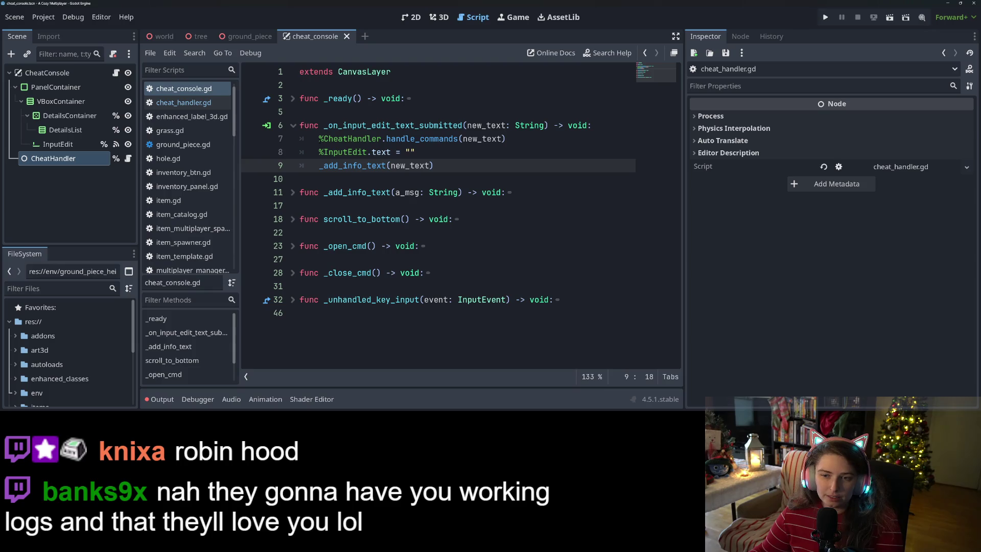
{"action": "key", "text": "Up"}
{"action": "key", "text": "Up"}
{"action": "key", "text": "Home"}
{"action": "type", "text": "var response_text ="}
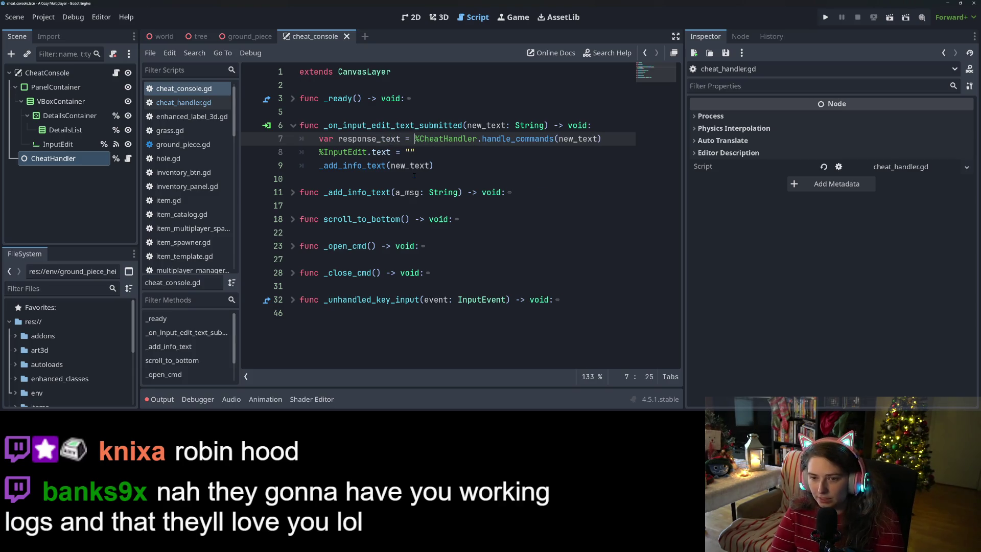
{"action": "mouse_move", "coordinate": [303, 138]}
{"action": "left_mouse_down"}
{"action": "mouse_move", "coordinate": [579, 155]}
{"action": "mouse_move", "coordinate": [603, 141]}
{"action": "left_mouse_up"}
{"action": "key", "text": "ctrl+c"}
{"action": "key", "text": "BackSpace"}
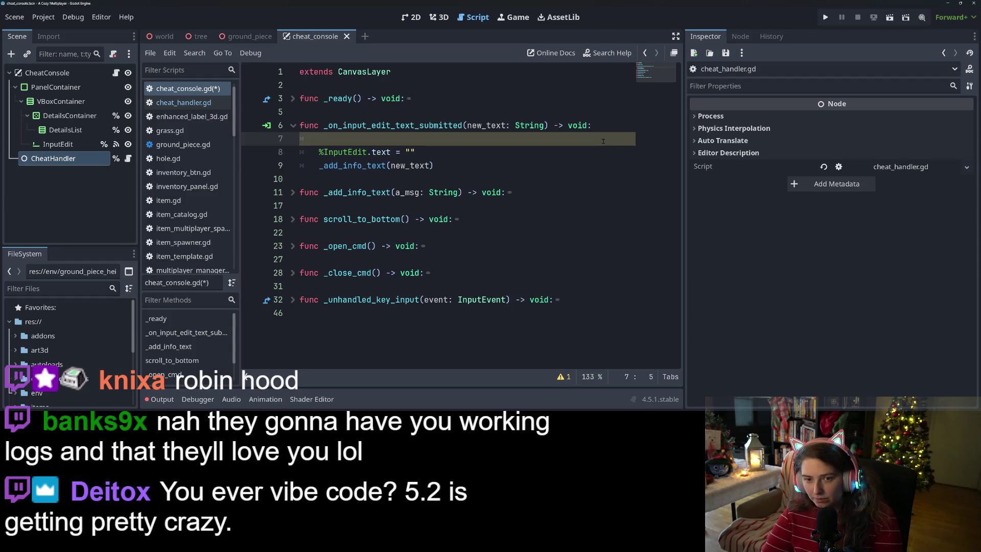
{"action": "key", "text": "alt+Down"}
{"action": "key", "text": "alt+Down"}
{"action": "key", "text": "ctrl+v"}
Add 'if not response_text == "":' calling _add_info_text(response_text), and save cheat_console.gd.
{"action": "key", "text": "Return"}
{"action": "type", "text": "if "}
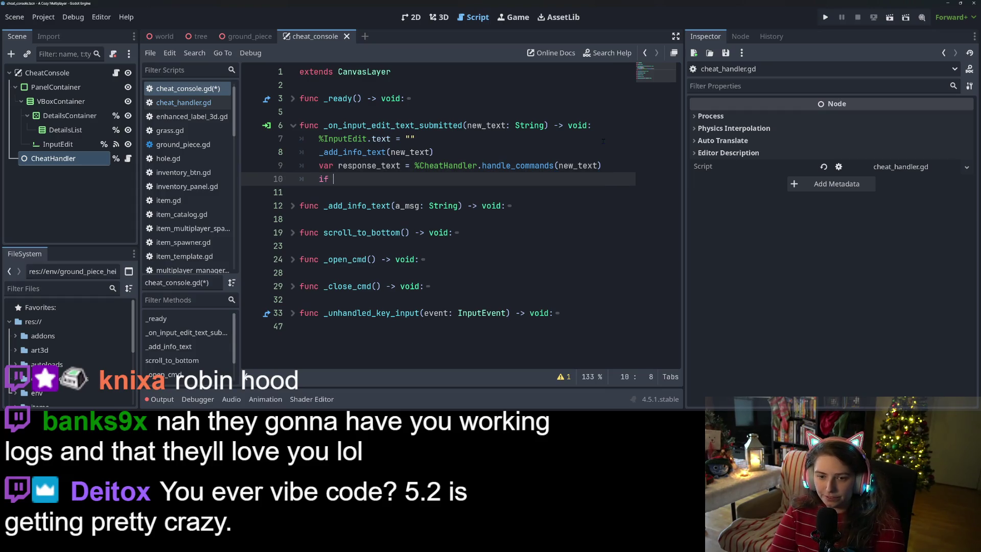
{"action": "type", "text": "not res"}
{"action": "key", "text": "Return"}
{"action": "type", "text": "== \"\""}
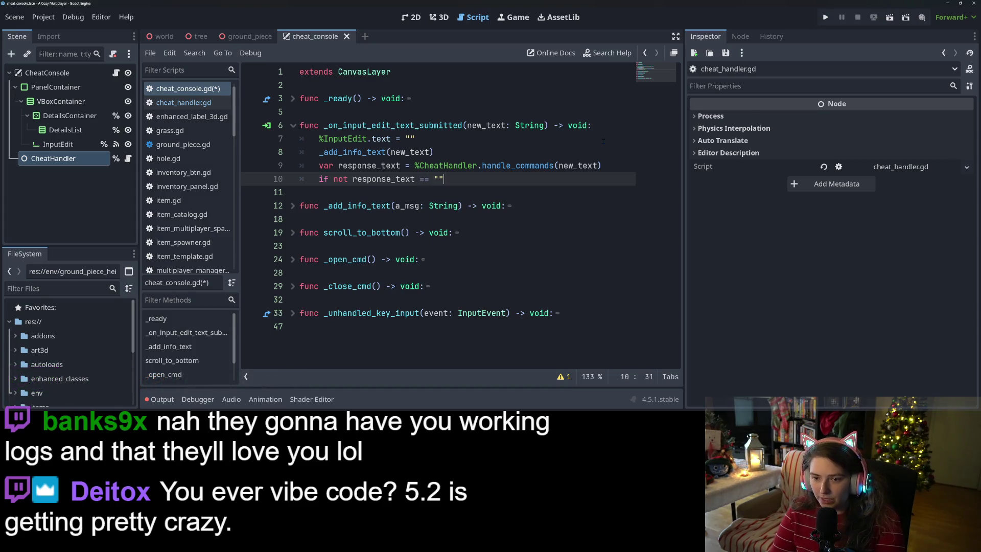
{"action": "type", "text": ":"}
{"action": "key", "text": "Return"}
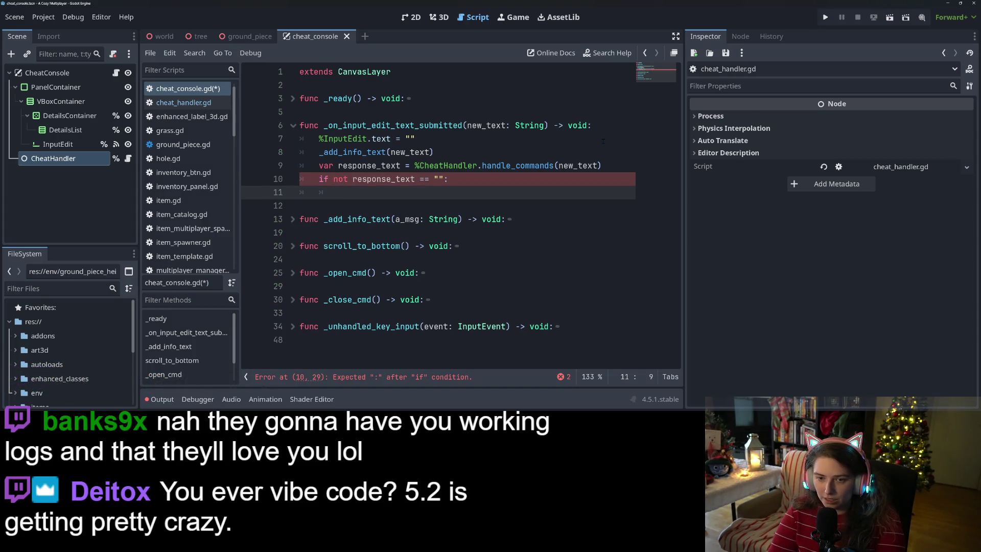
{"action": "type", "text": "_add"}
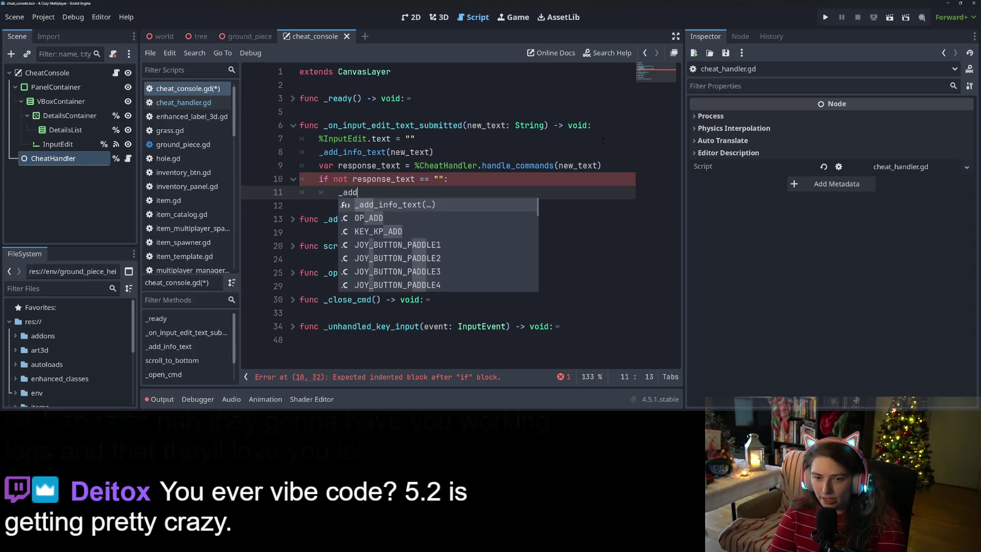
{"action": "key", "text": "Return"}
{"action": "type", "text": "r"}
{"action": "key", "text": "Return"}
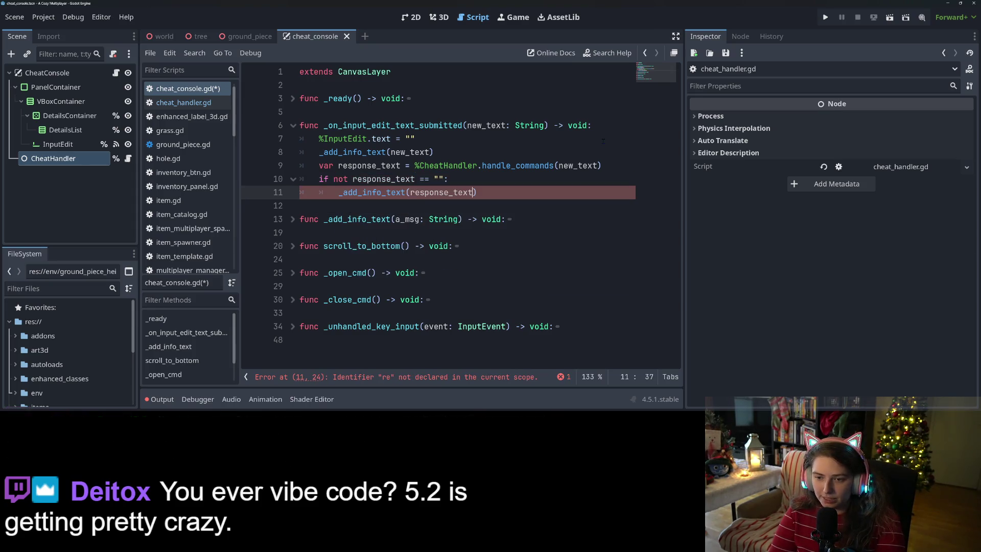
{"action": "key", "text": "ctrl+s"}
{"action": "left_click", "coordinate": [481, 151]}
{"action": "left_click", "coordinate": [184, 103]}
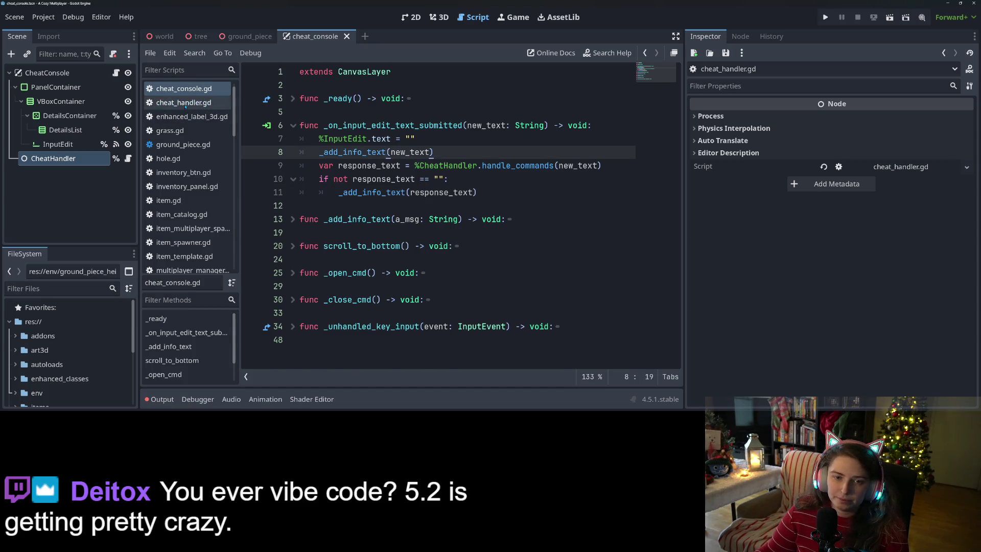
{"action": "left_click", "coordinate": [364, 152]}
Make the default case return "" instead of pass, and save.
{"action": "left_click", "coordinate": [409, 111]}
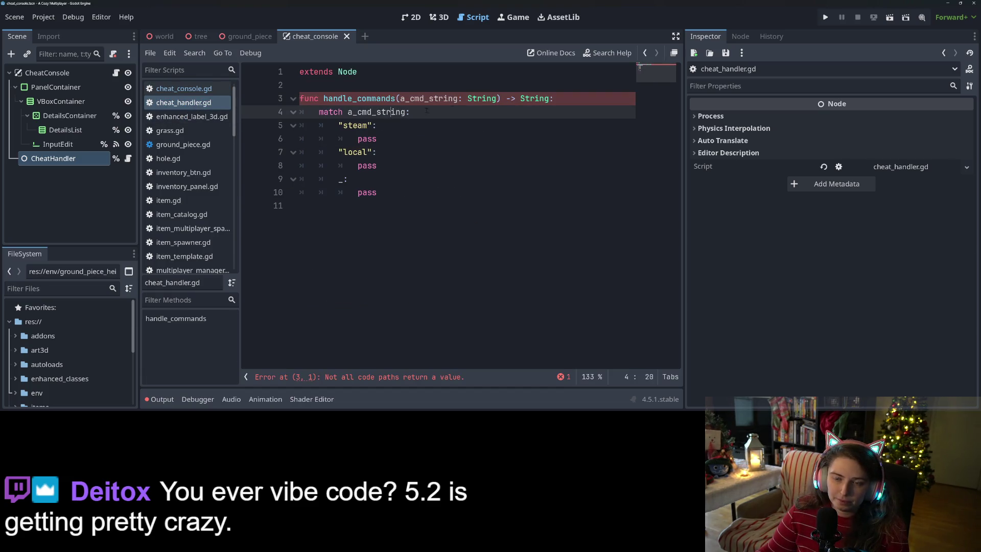
{"action": "left_click", "coordinate": [553, 98]}
{"action": "left_click", "coordinate": [385, 193]}
{"action": "left_click", "coordinate": [384, 210]}
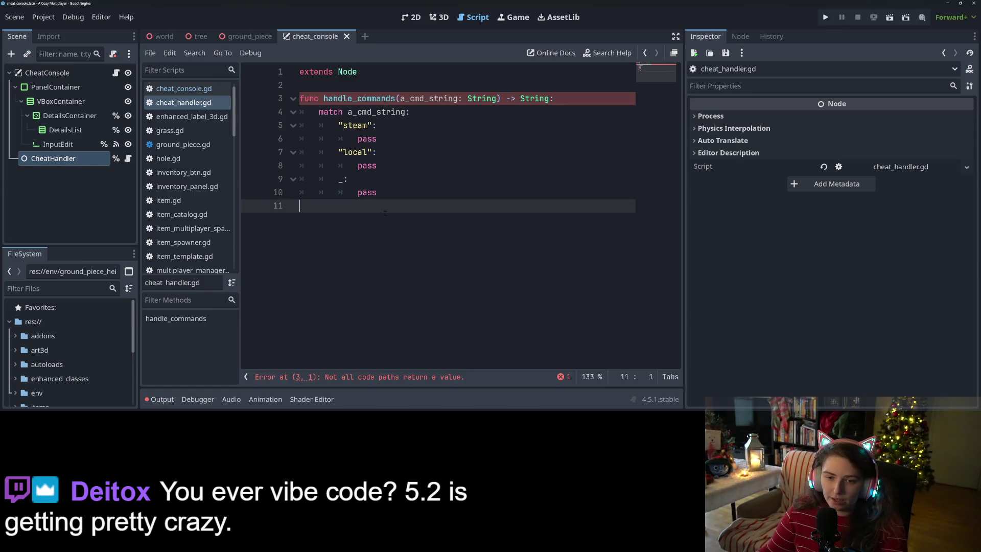
{"action": "double_click", "coordinate": [367, 192]}
{"action": "type", "text": "return \"\""}
{"action": "key", "text": "ctrl+s"}
Have steam return "connecting to steam..." and local return "connecting to local multiplayer...".
{"action": "double_click", "coordinate": [366, 138]}
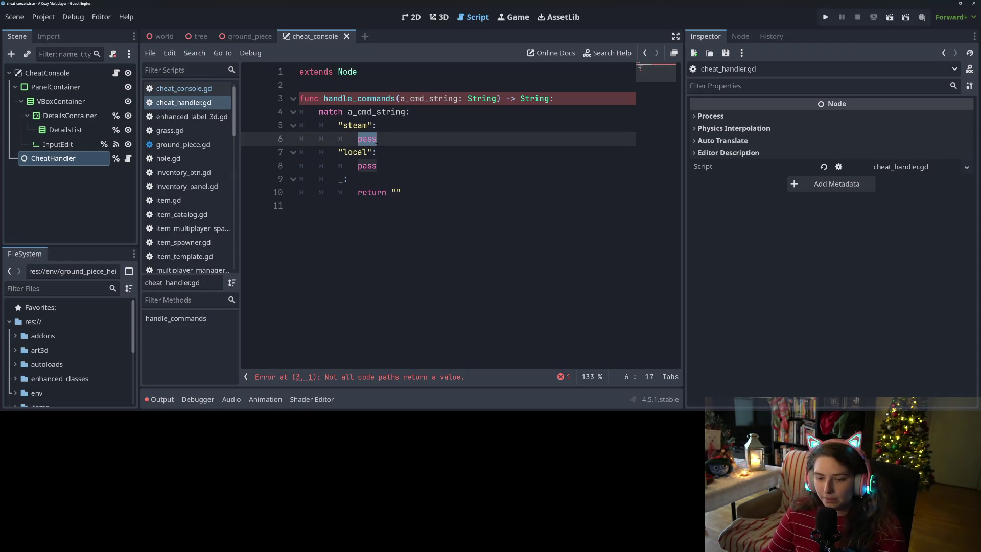
{"action": "key", "text": "Return"}
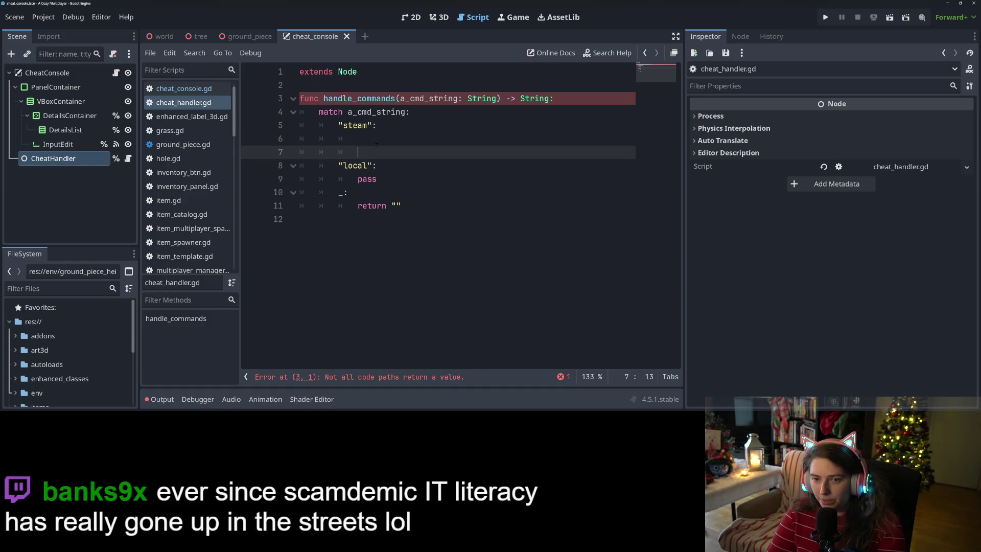
{"action": "type", "text": "retur"}
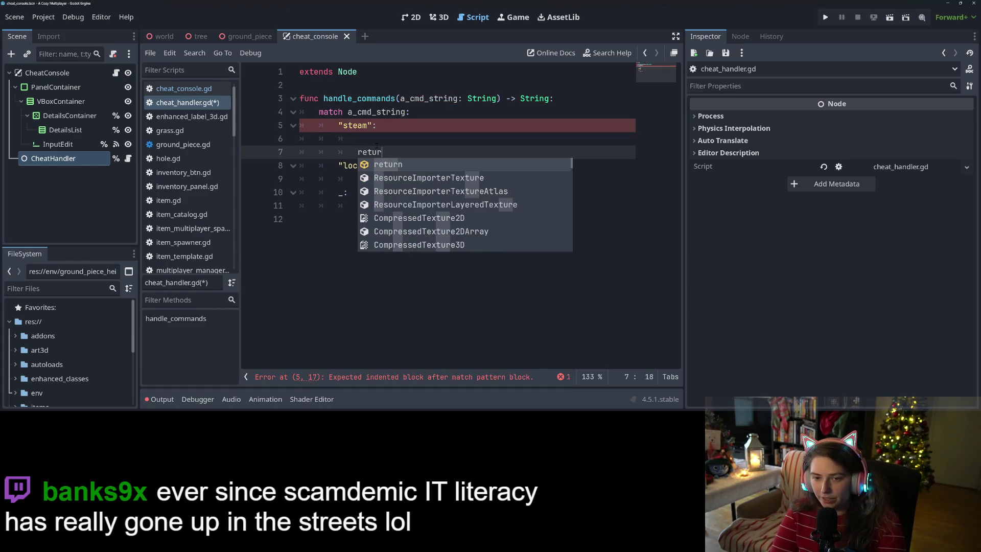
{"action": "type", "text": "n \"connecting to s"}
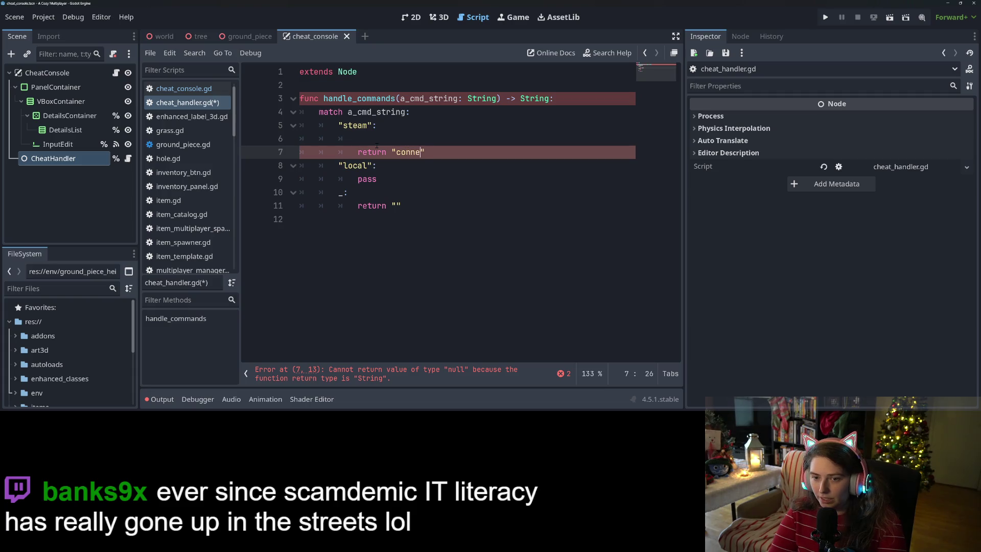
{"action": "type", "text": "team..."}
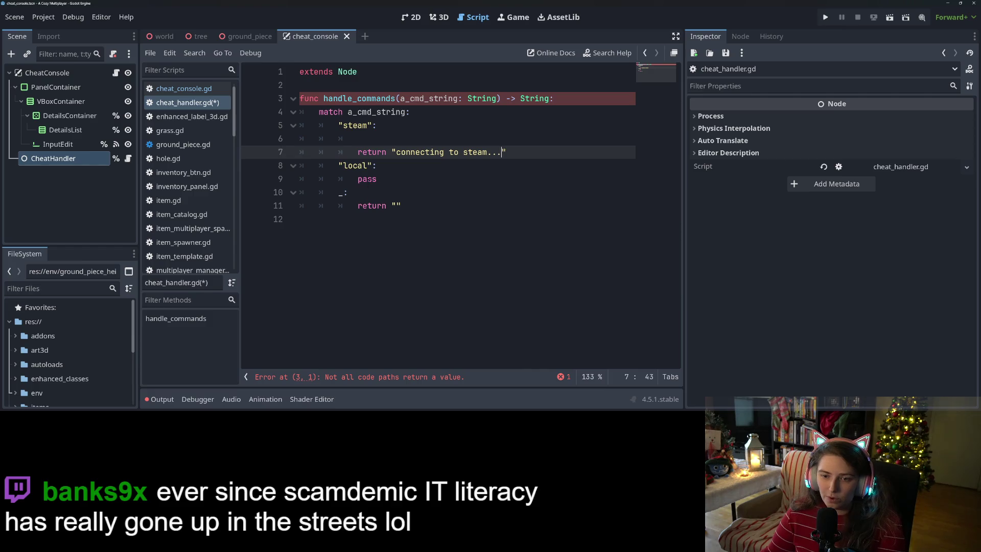
{"action": "double_click", "coordinate": [367, 179]}
{"action": "type", "text": "return "}
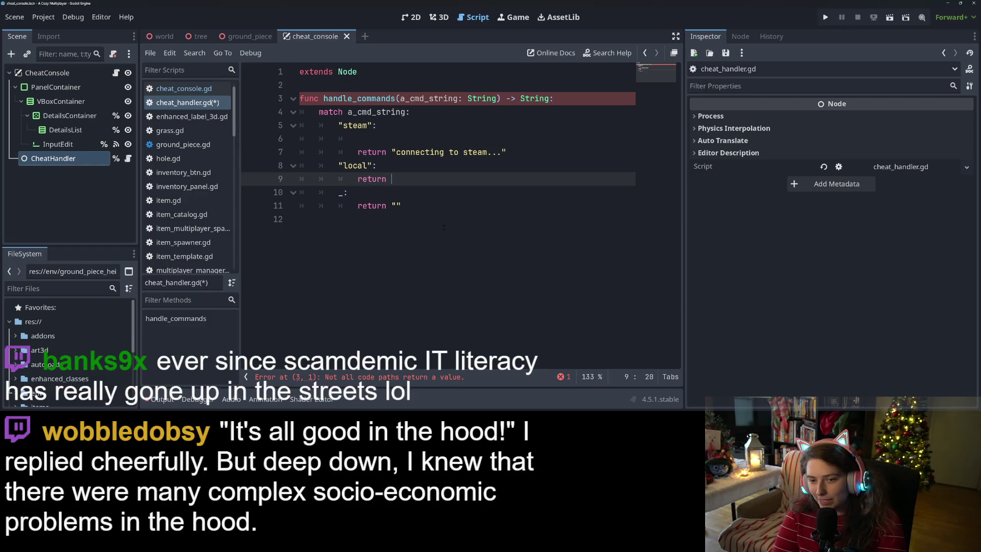
{"action": "type", "text": "\"connecting to local multiplayer..."}
Save cheat_handler.gd, widen the script editor past the Inspector edge, and switch to GitHub Desktop.
{"action": "key", "text": "ctrl+s"}
{"action": "left_click", "coordinate": [508, 181]}
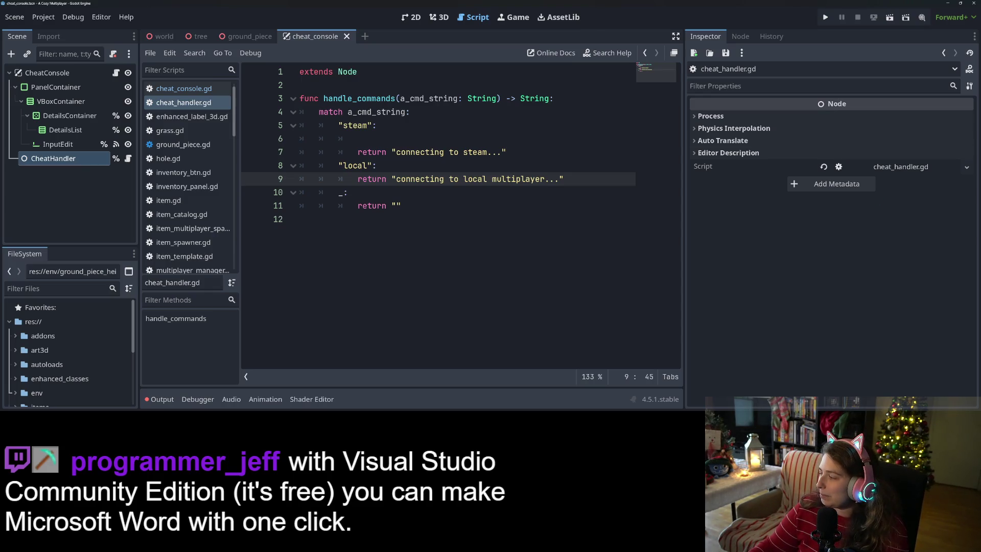
{"action": "left_click", "coordinate": [608, 307]}
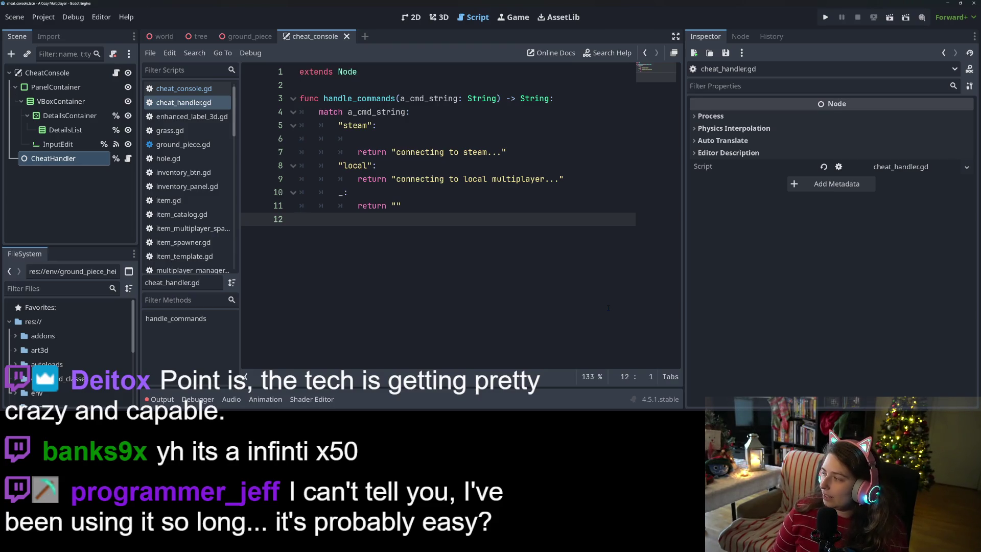
{"action": "left_click", "coordinate": [765, 307]}
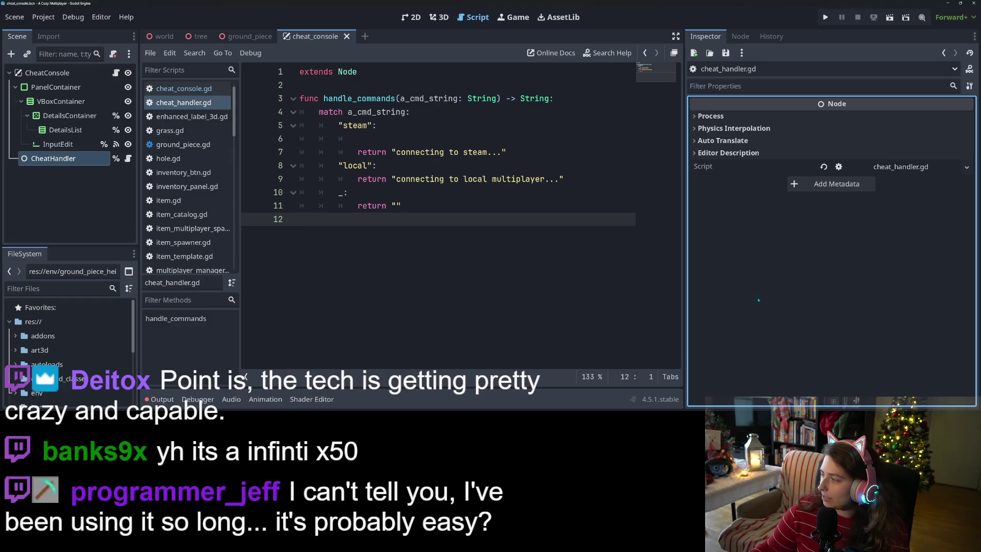
{"action": "left_click_drag", "start_coordinate": [710, 281], "coordinate": [800, 286]}
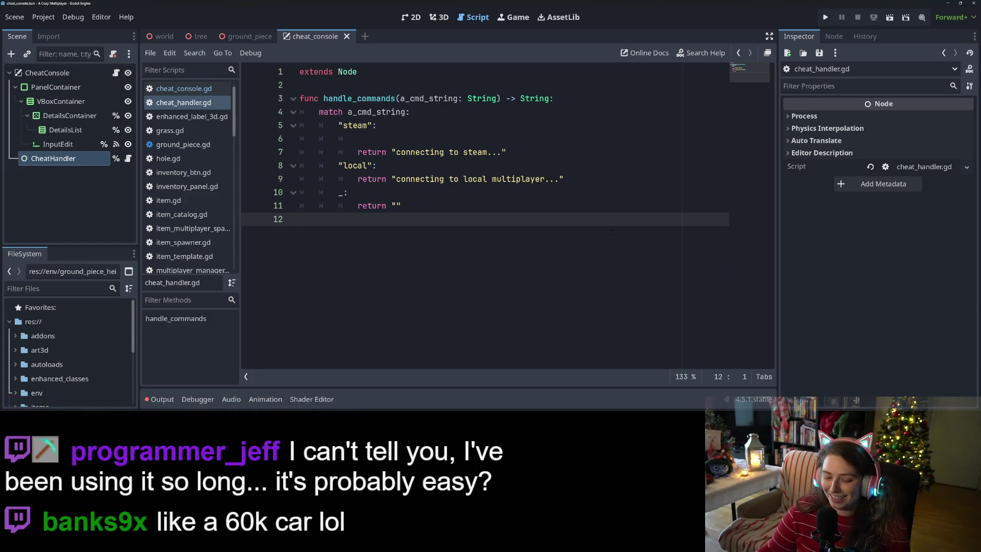
{"action": "key", "text": "ctrl+s"}
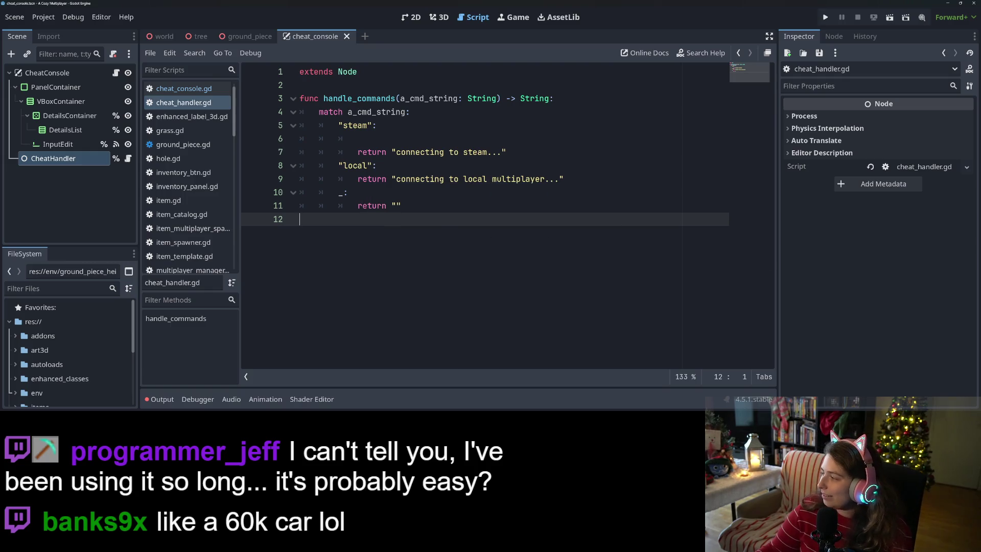
{"action": "key", "text": "alt+Tab"}
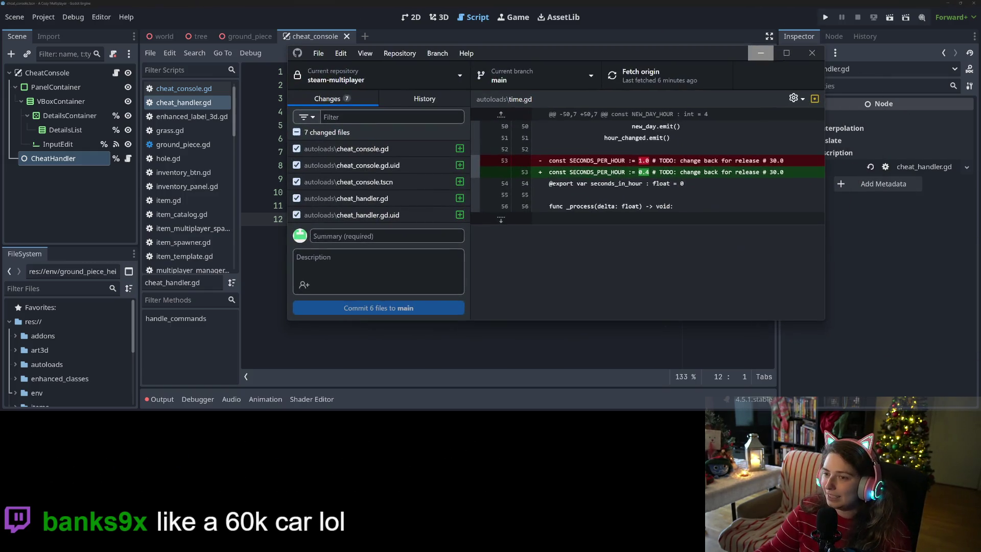
Review the project.godot, cheat_handler.gd.uid and cheat_console.gd diffs, then hide GitHub Desktop and run the game.
{"action": "scroll", "coordinate": [400, 208], "scroll_direction": "down", "scroll_amount": 1}
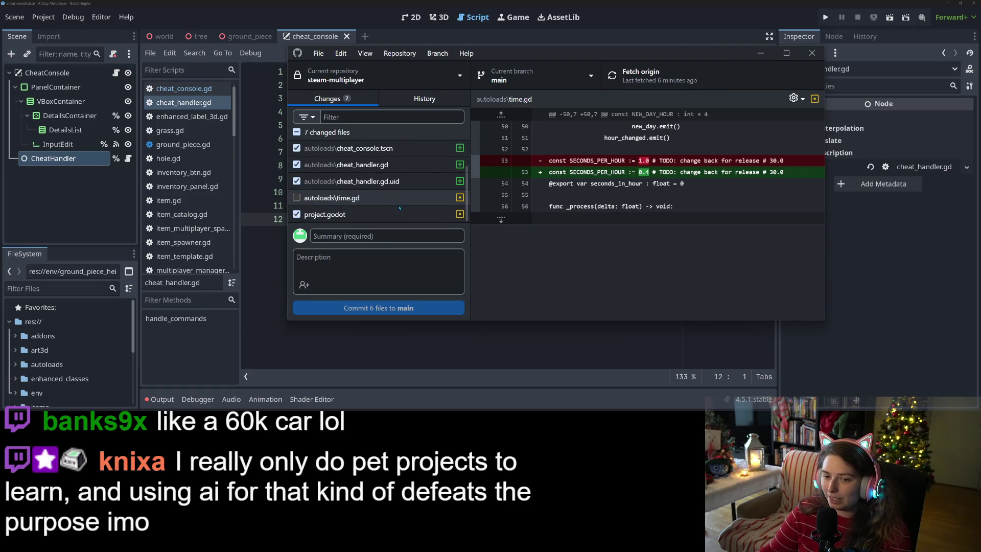
{"action": "left_click", "coordinate": [376, 219]}
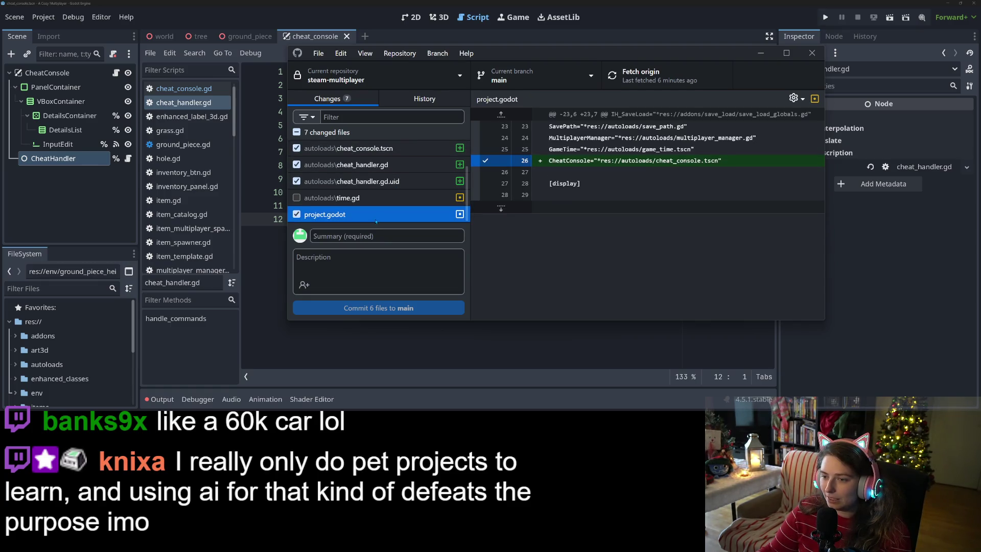
{"action": "left_click", "coordinate": [375, 182]}
{"action": "scroll", "coordinate": [377, 174], "scroll_direction": "up", "scroll_amount": 1}
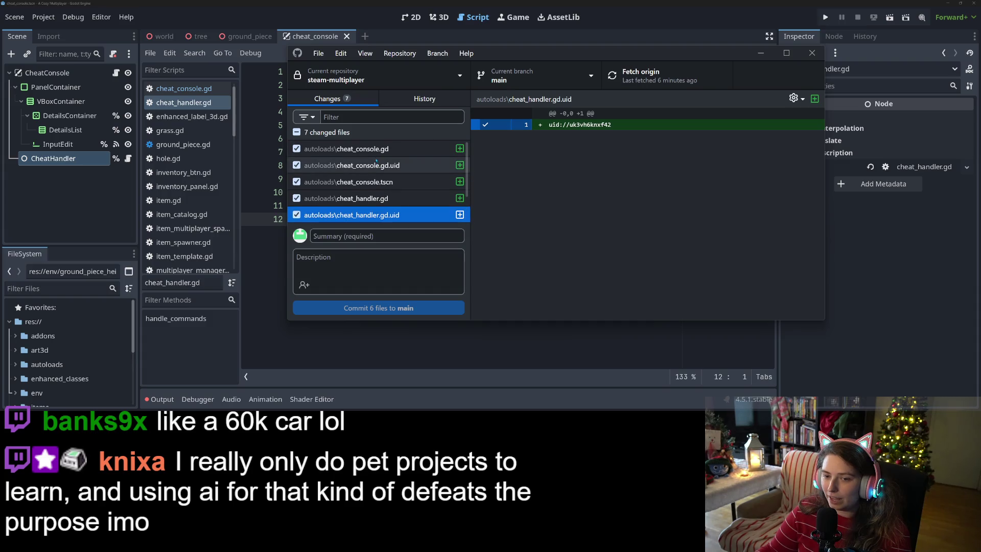
{"action": "left_click", "coordinate": [376, 148]}
{"action": "left_click", "coordinate": [760, 52]}
{"action": "left_click", "coordinate": [825, 17]}
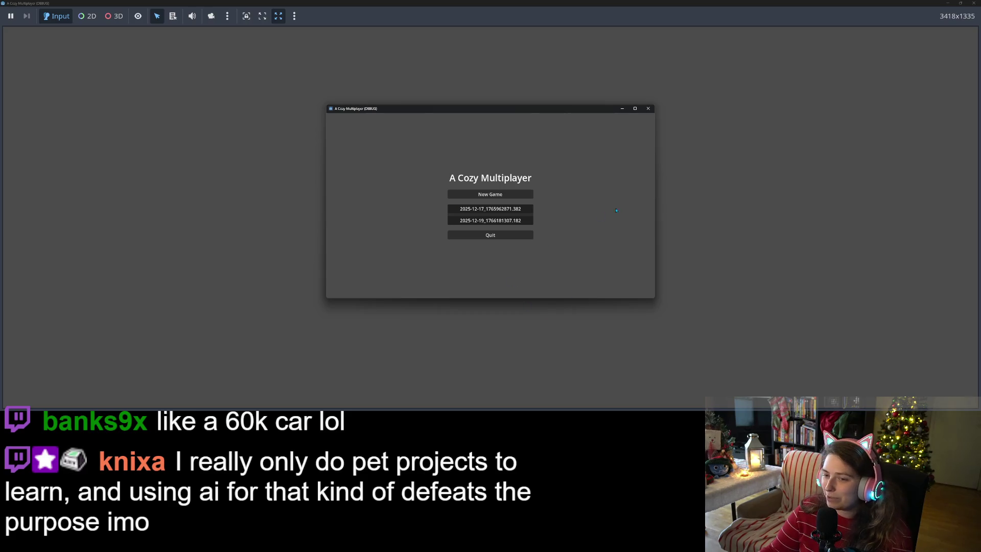
Submit steam, local and Steam in the in-game cheat console, then close the game.
{"action": "key", "text": "grave"}
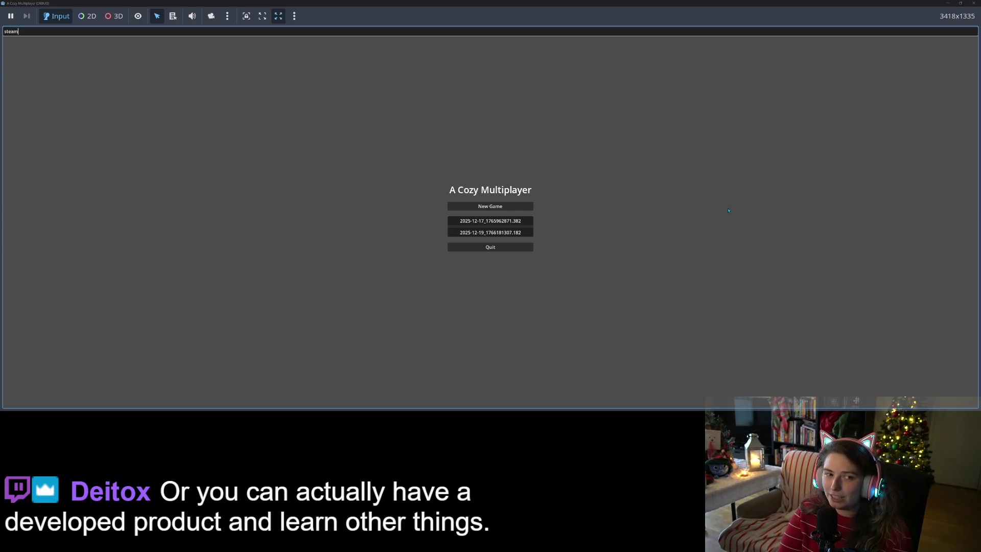
{"action": "key", "text": "Return"}
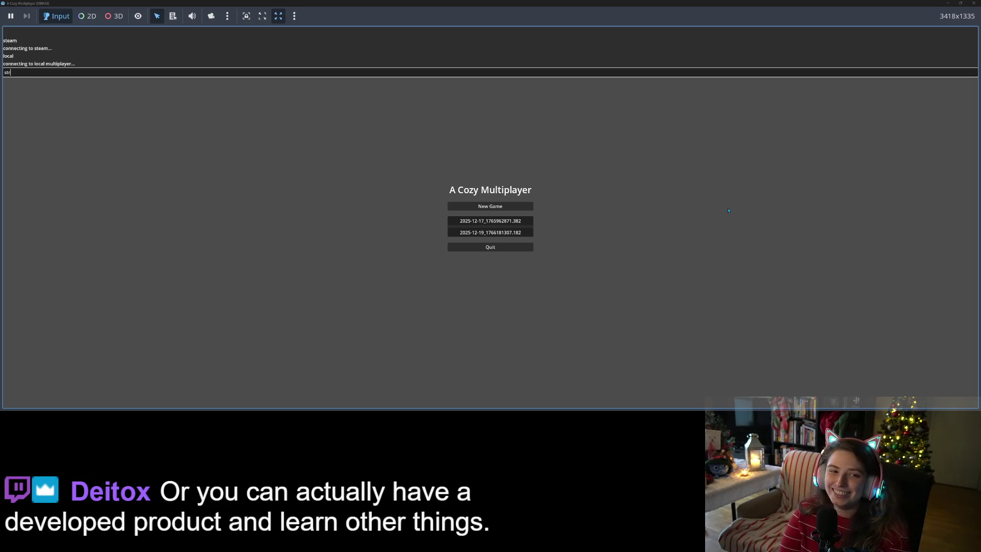
{"action": "key", "text": "Return"}
{"action": "type", "text": "eam"}
{"action": "key", "text": "Return"}
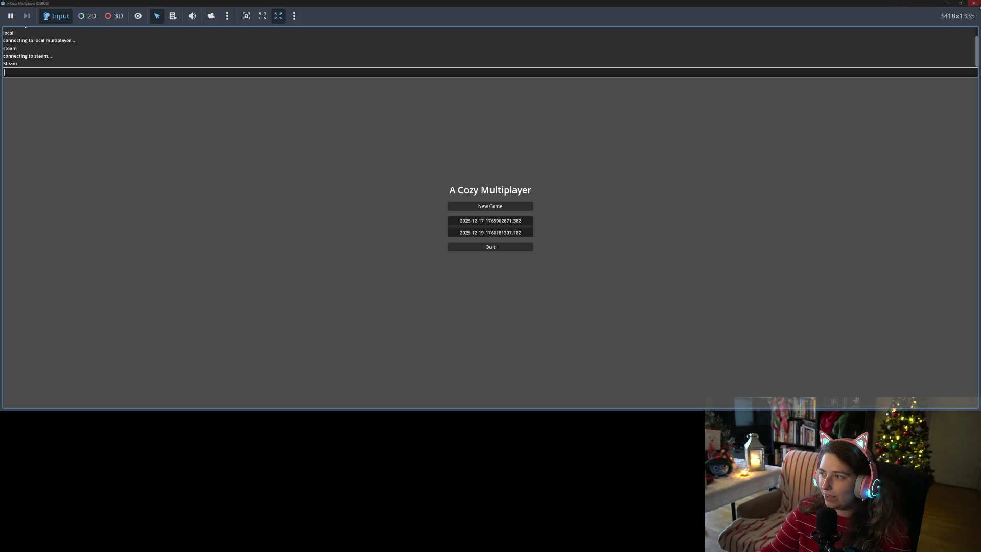
{"action": "left_click", "coordinate": [973, 3]}
{"action": "left_click", "coordinate": [648, 109]}
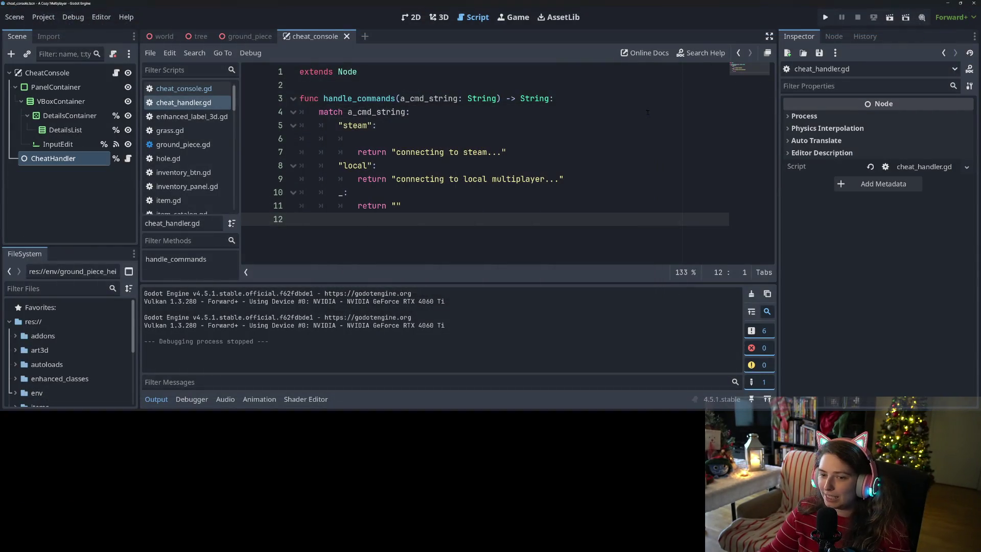
Type Unrecognized Command inside the empty fallback return string on line 11.
{"action": "left_click", "coordinate": [397, 206]}
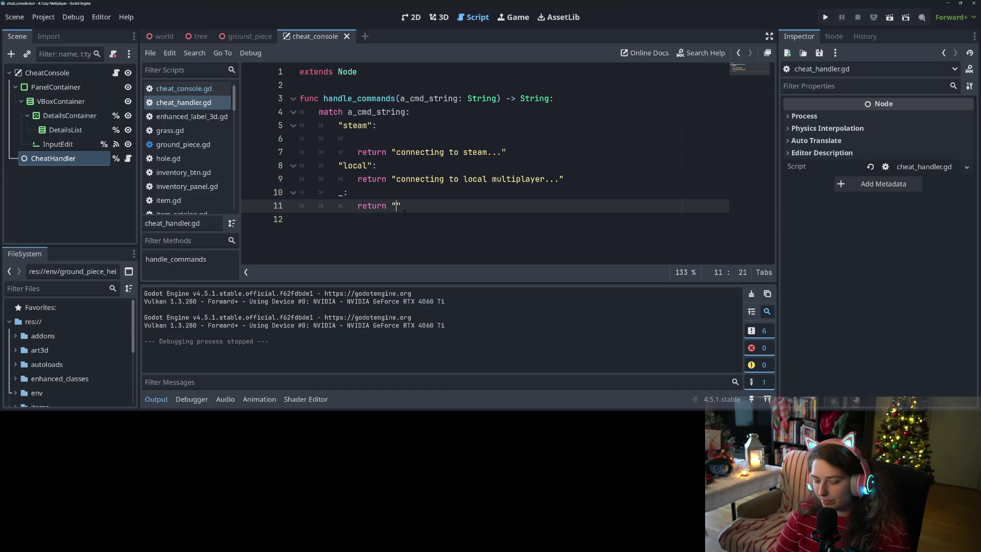
{"action": "type", "text": "Unrecognized Comm"}
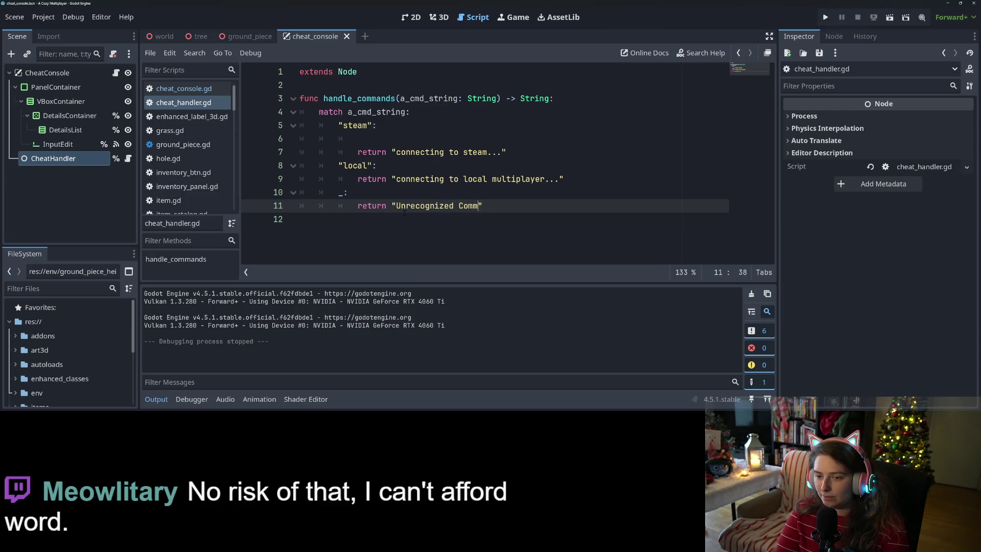
{"action": "type", "text": "and"}
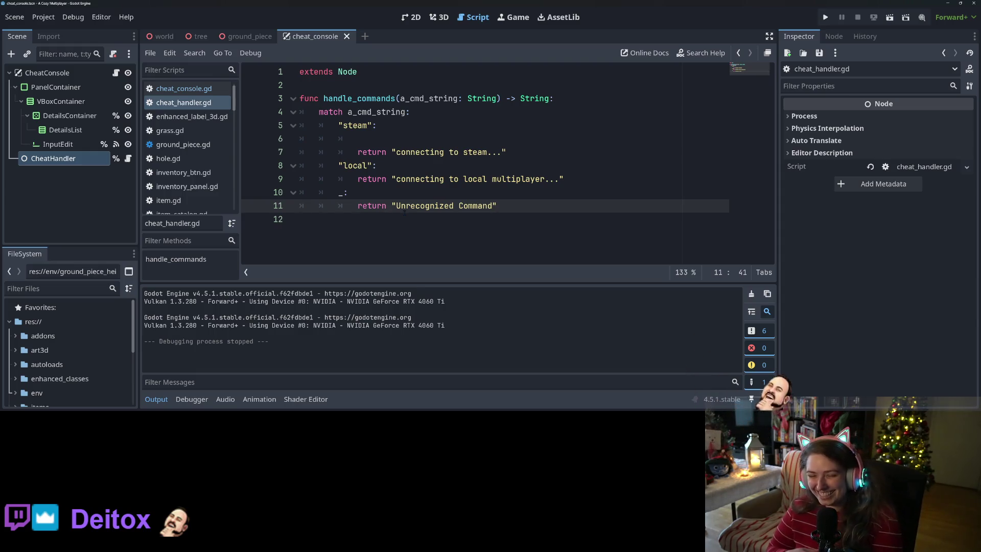
Capitalize the responses on lines 7 and 9 to start with 'Connecting' and 'Steam'.
{"action": "left_click", "coordinate": [399, 152]}
{"action": "key", "text": "BackSpace"}
{"action": "type", "text": "C"}
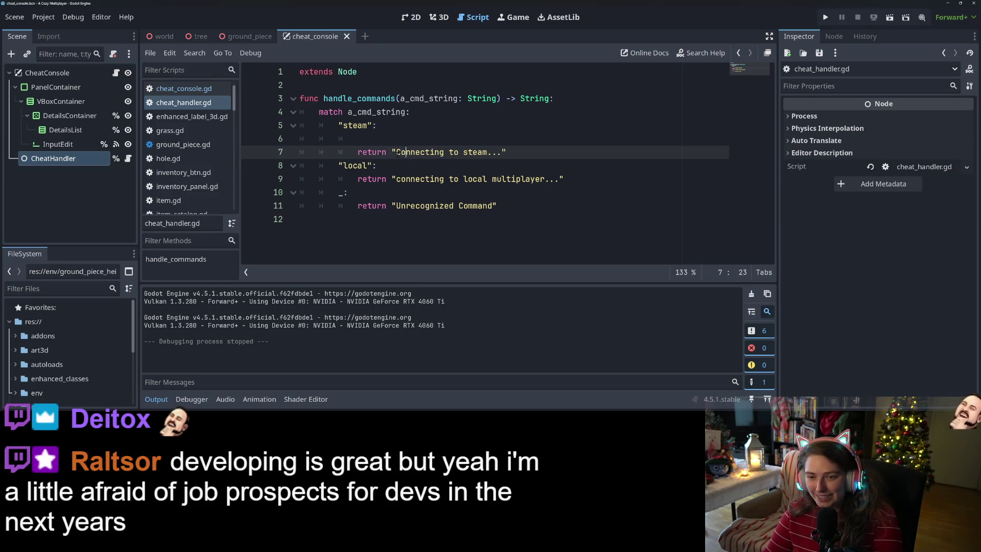
{"action": "key", "text": "Right"}
{"action": "key", "text": "Right"}
{"action": "key", "text": "Right"}
{"action": "key", "text": "BackSpace"}
{"action": "type", "text": "S"}
{"action": "left_click", "coordinate": [399, 179]}
{"action": "type", "text": "C"}
{"action": "key", "text": "ctrl+s"}
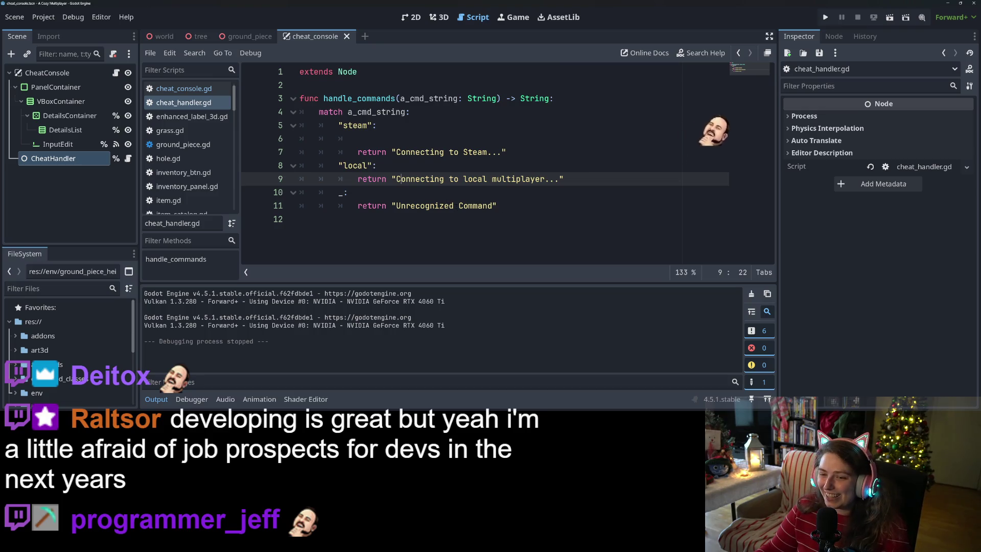
Change the fallback to 'Unrecognized command', save the script, and run the game.
{"action": "left_click", "coordinate": [464, 205]}
{"action": "key", "text": "BackSpace"}
{"action": "type", "text": "c"}
{"action": "key", "text": "ctrl+s"}
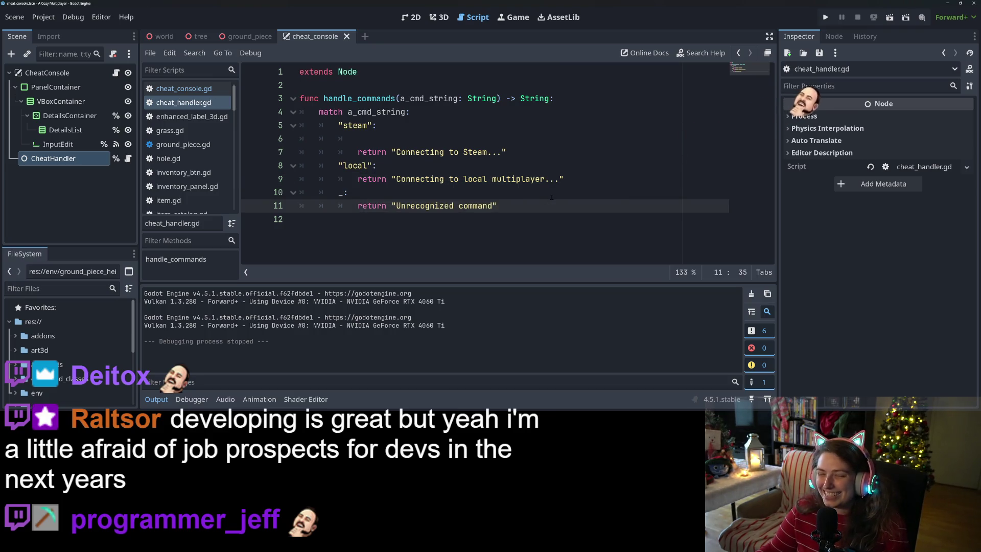
{"action": "left_click", "coordinate": [551, 197]}
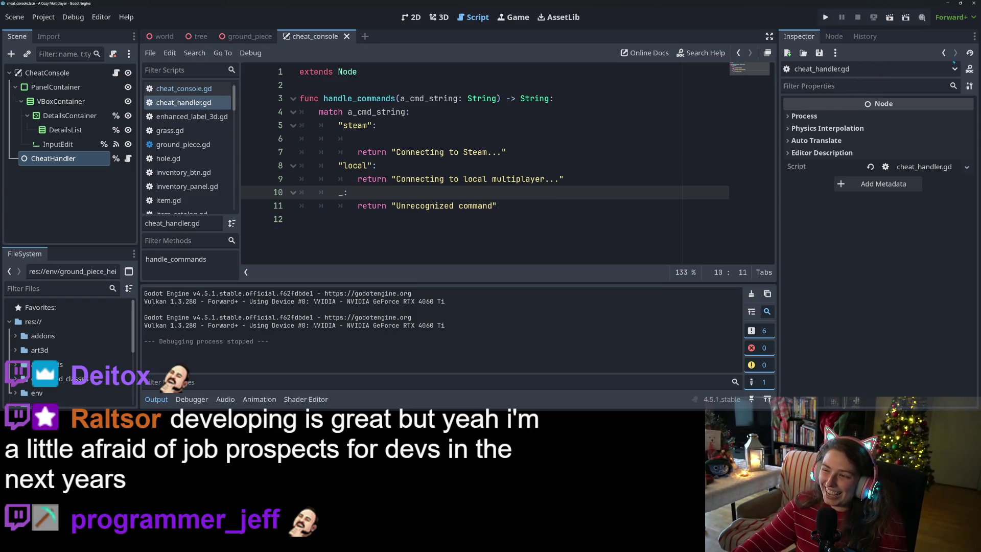
{"action": "left_click", "coordinate": [825, 17]}
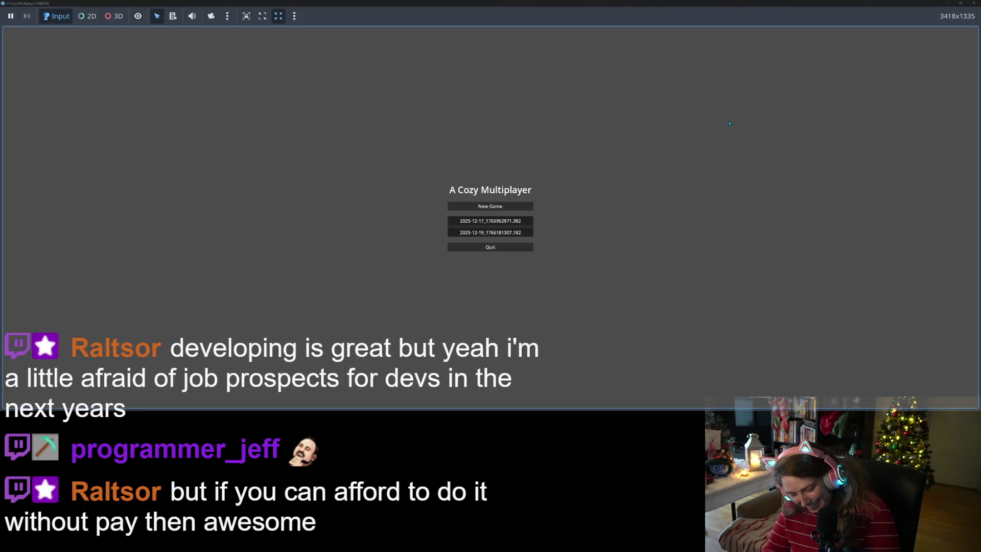
Enter the gibberish 'dfjsklj' in the in-game console to get 'Unrecognized command', then close the game.
{"action": "key", "text": "grave"}
{"action": "type", "text": "dfjsklj"}
{"action": "key", "text": "Return"}
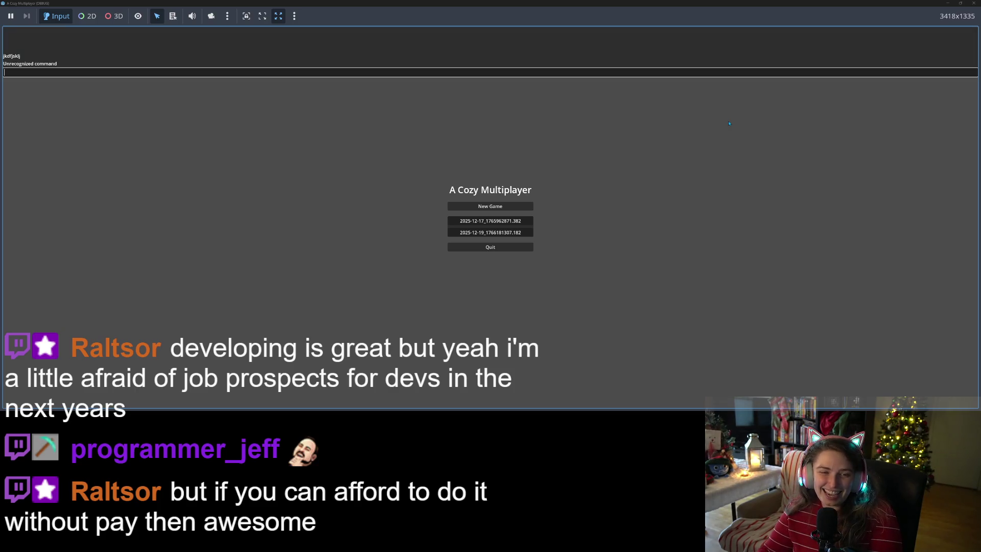
{"action": "left_click", "coordinate": [975, 7]}
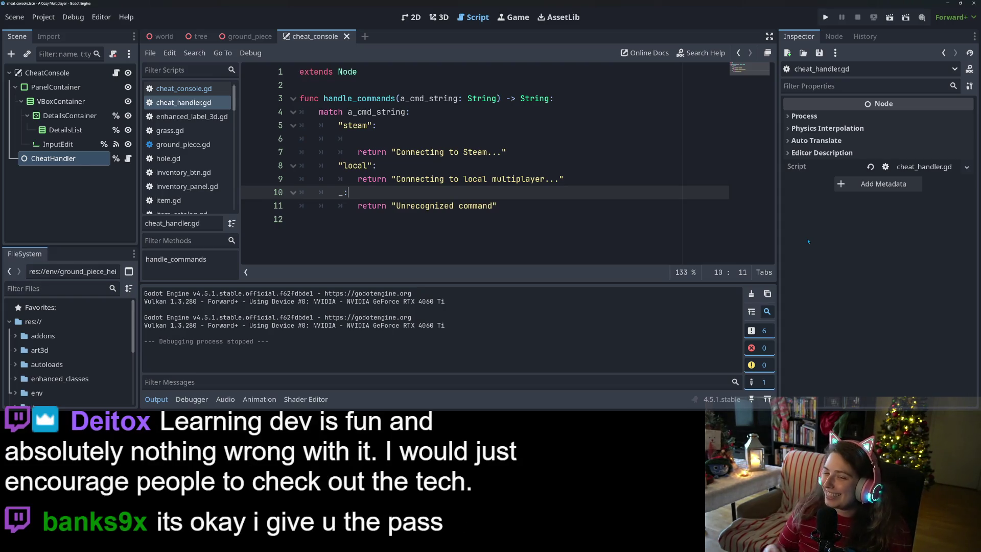
In cheat_console.gd, start the submit handler with 'if new_text == "": return' and save.
{"action": "left_click", "coordinate": [405, 138]}
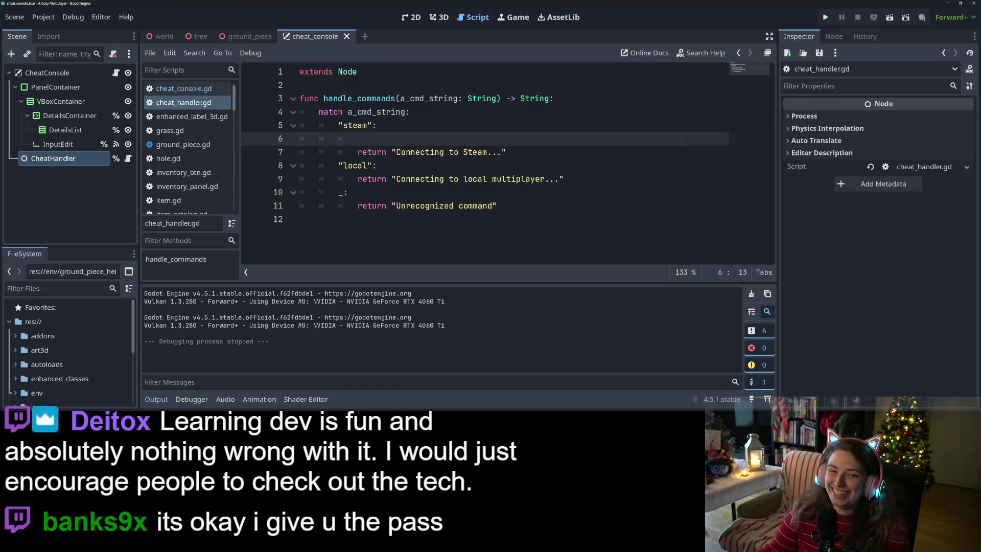
{"action": "left_click", "coordinate": [196, 89]}
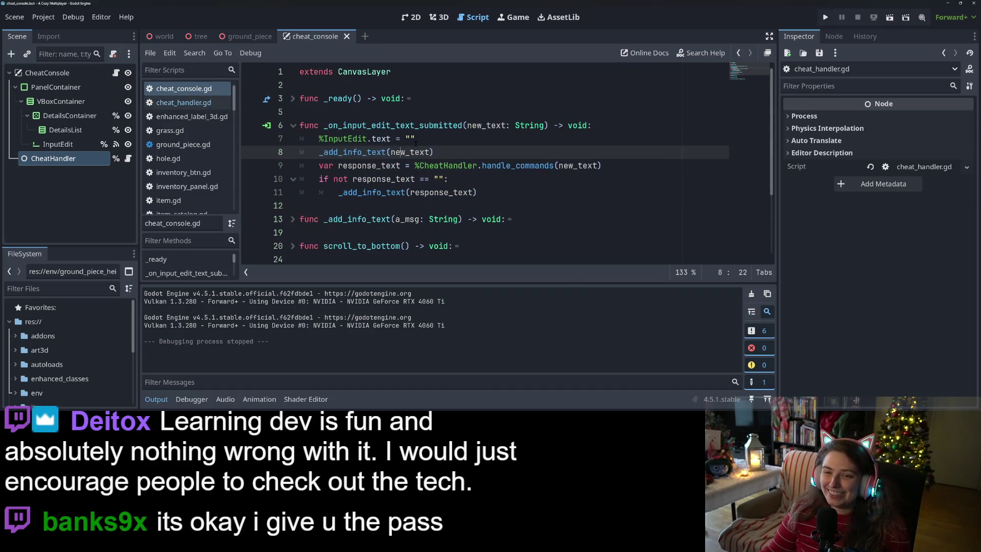
{"action": "left_click", "coordinate": [614, 126]}
{"action": "key", "text": "Return"}
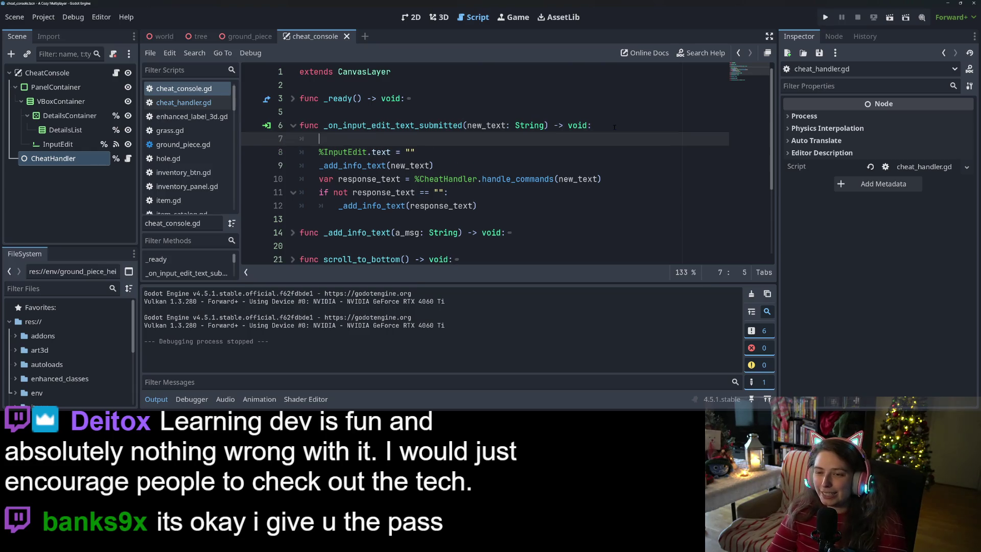
{"action": "type", "text": "ir"}
{"action": "key", "text": "BackSpace"}
{"action": "key", "text": "BackSpace"}
{"action": "type", "text": "f new"}
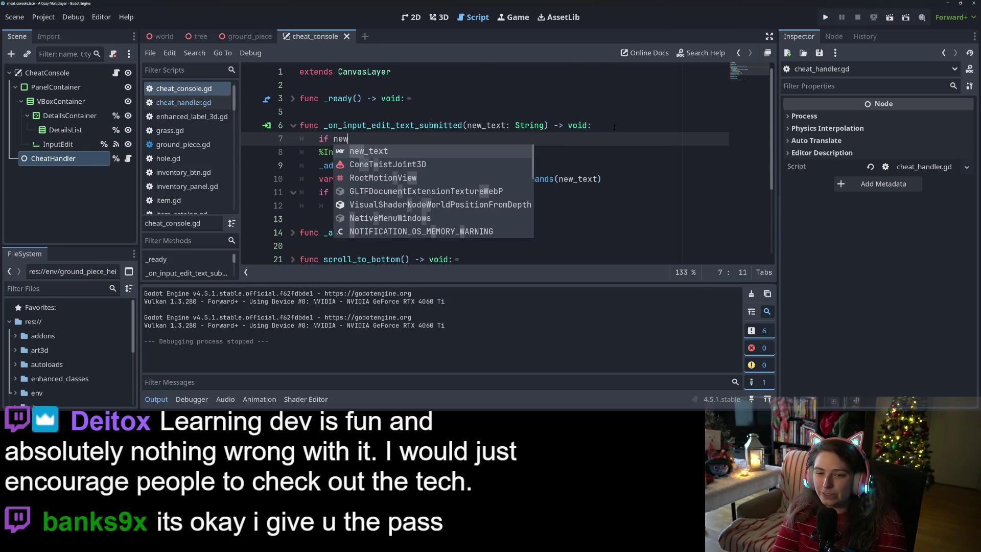
{"action": "type", "text": "_text == "}
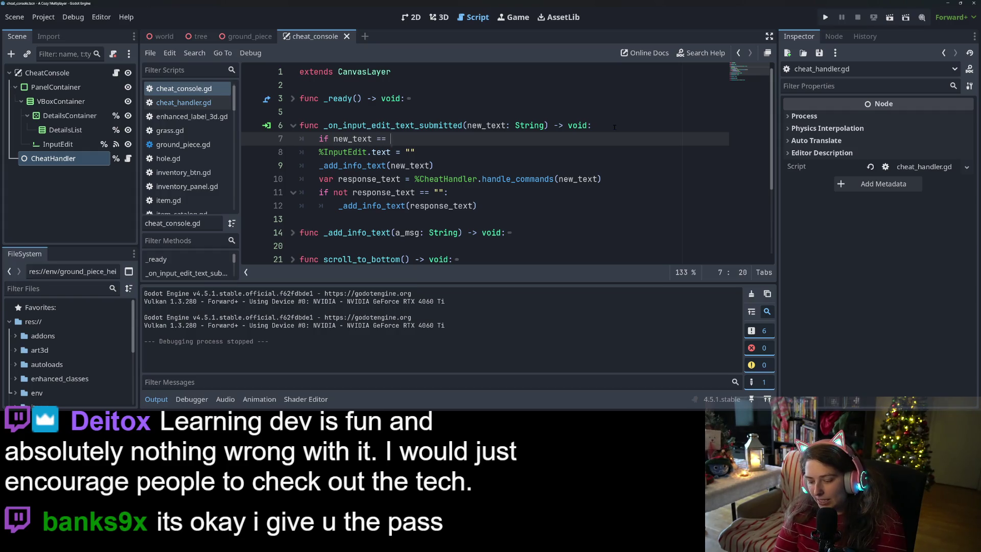
{"action": "type", "text": "\"\":"}
{"action": "key", "text": "Return"}
{"action": "type", "text": "return"}
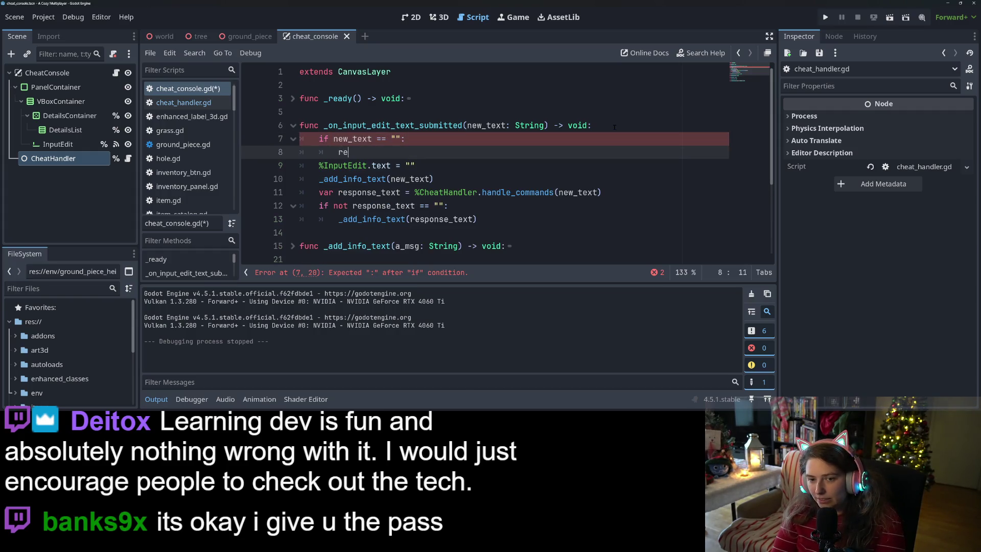
{"action": "key", "text": "ctrl+s"}
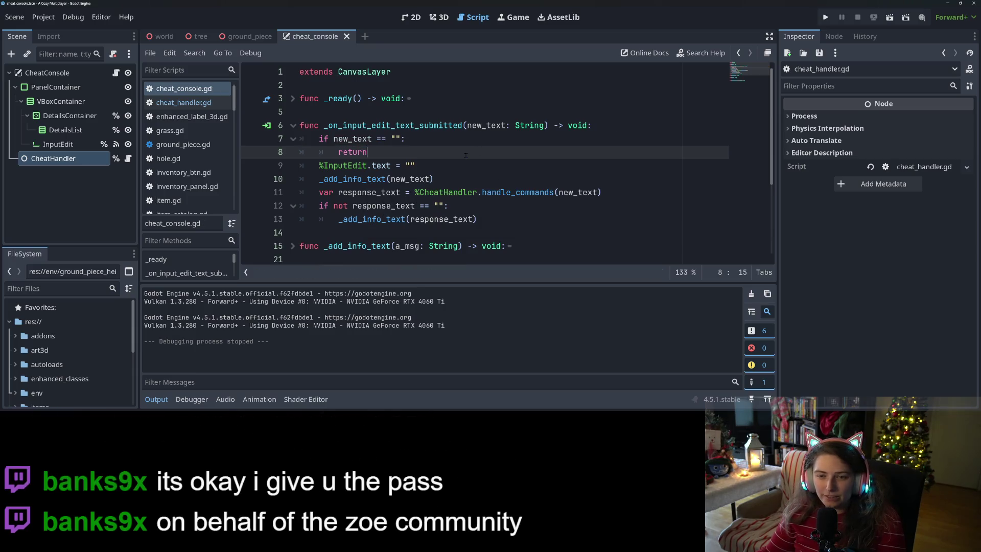
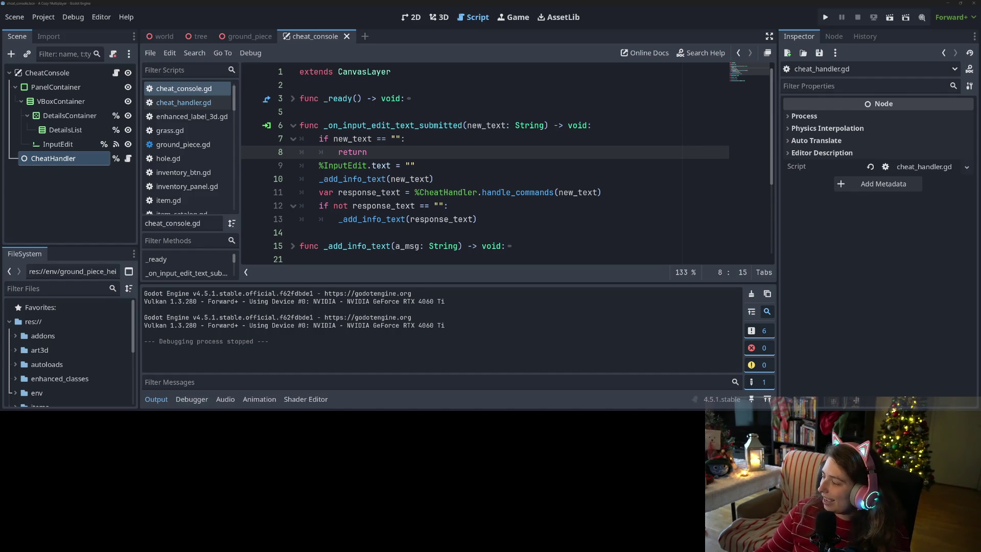
Switch to Firefox and load adventuresinlua.com/editor in a new tab.
{"action": "key", "text": "alt+Tab"}
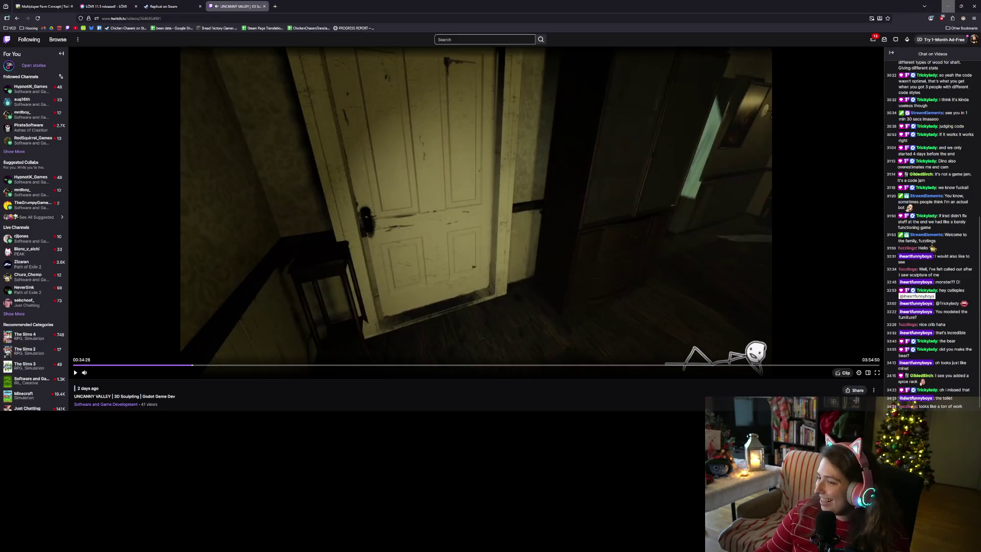
{"action": "left_click", "coordinate": [275, 7]}
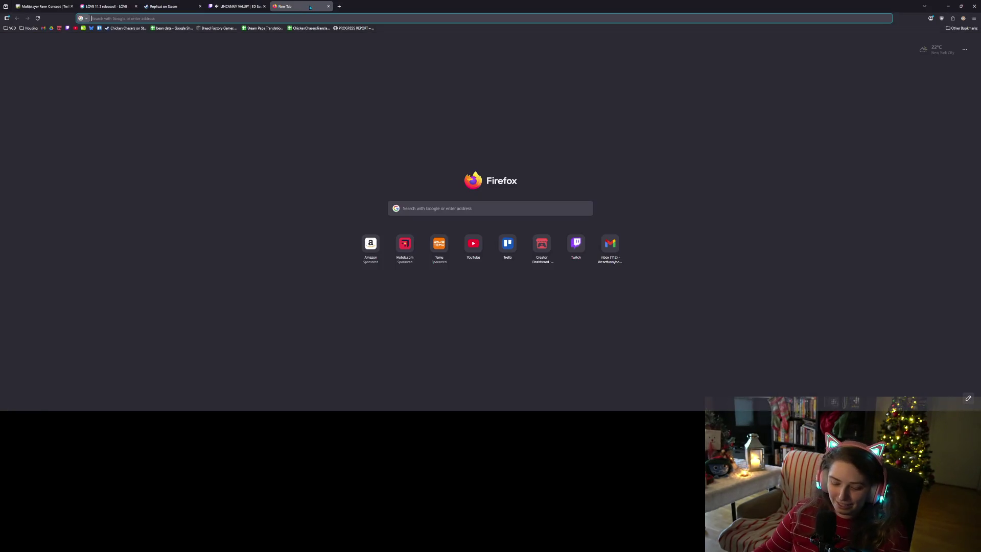
{"action": "type", "text": "adventuresinlua.com/editor"}
{"action": "key", "text": "Return"}
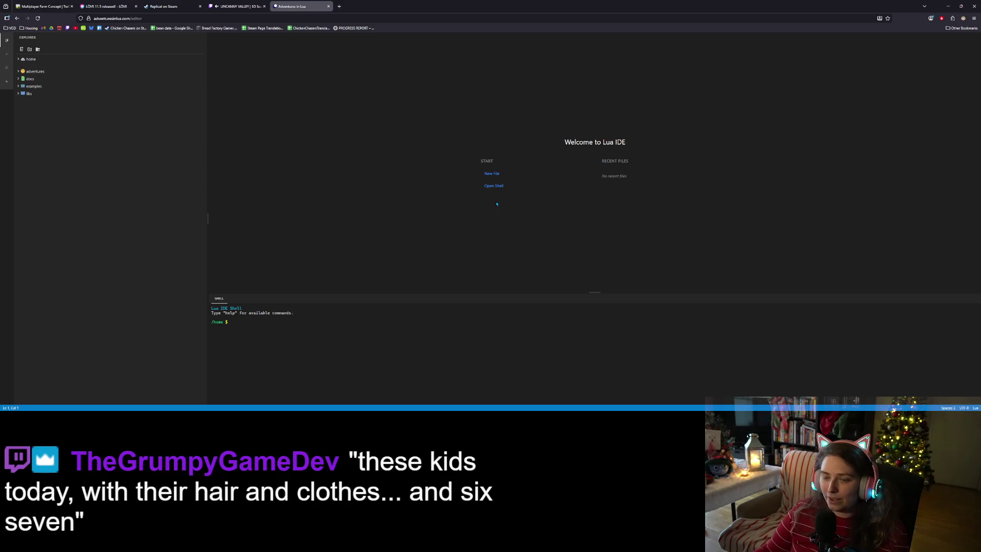
Expand the adventures, docs and examples folders, zoom the page in, and open ascii_world.lua.
{"action": "left_click", "coordinate": [18, 72]}
{"action": "left_click", "coordinate": [26, 161]}
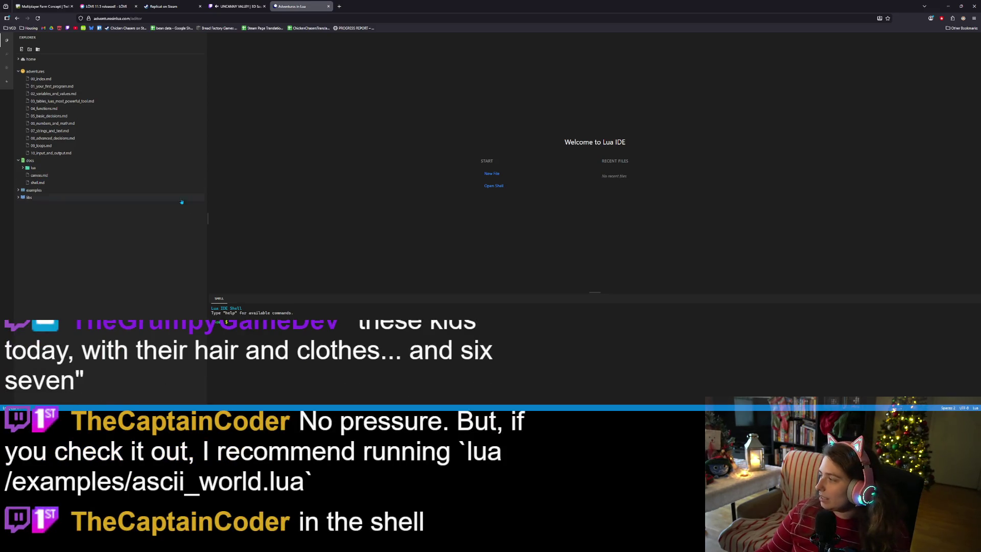
{"action": "key", "text": "ctrl+plus"}
{"action": "key", "text": "ctrl+plus"}
{"action": "key", "text": "ctrl+plus"}
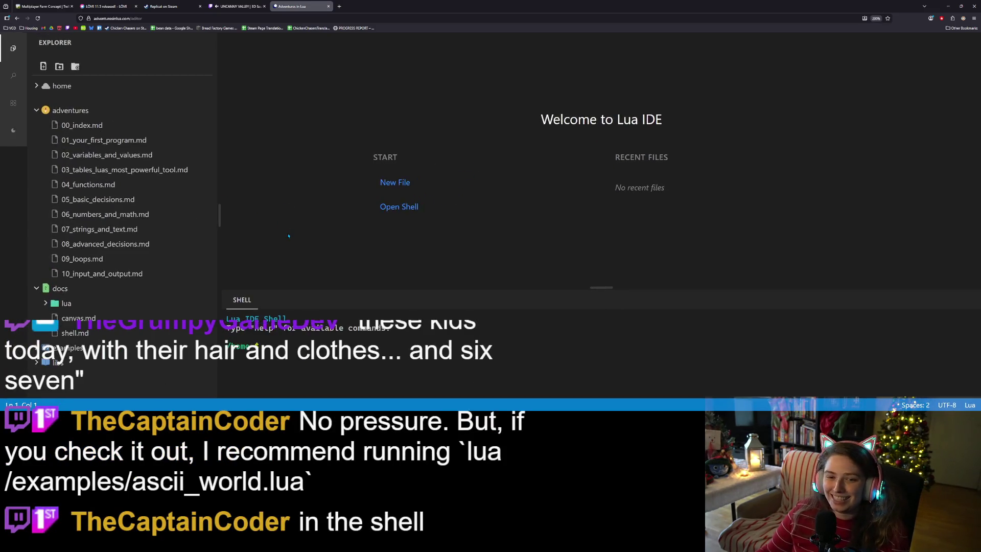
{"action": "scroll", "coordinate": [158, 249], "scroll_direction": "down", "scroll_amount": 1}
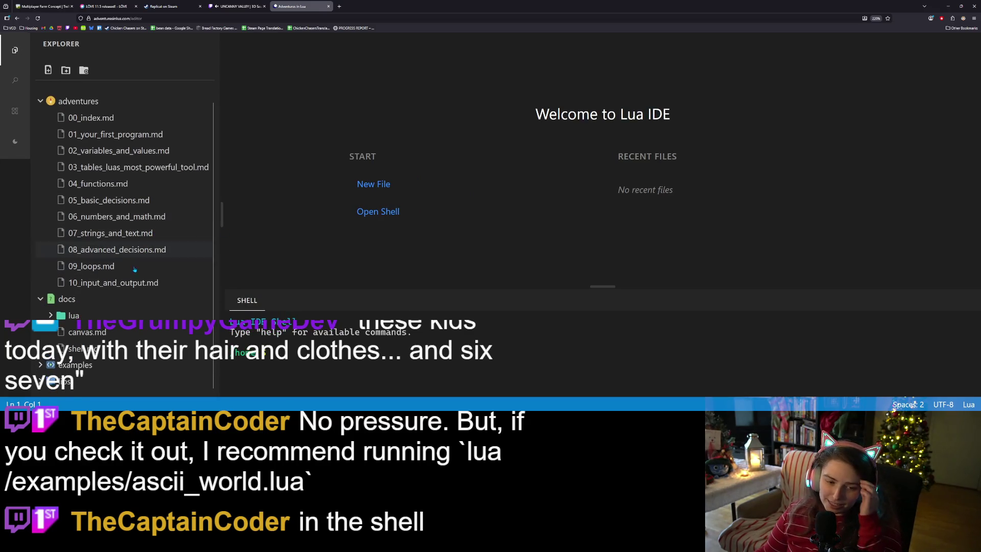
{"action": "left_click", "coordinate": [41, 364]}
{"action": "scroll", "coordinate": [54, 302], "scroll_direction": "down", "scroll_amount": 3}
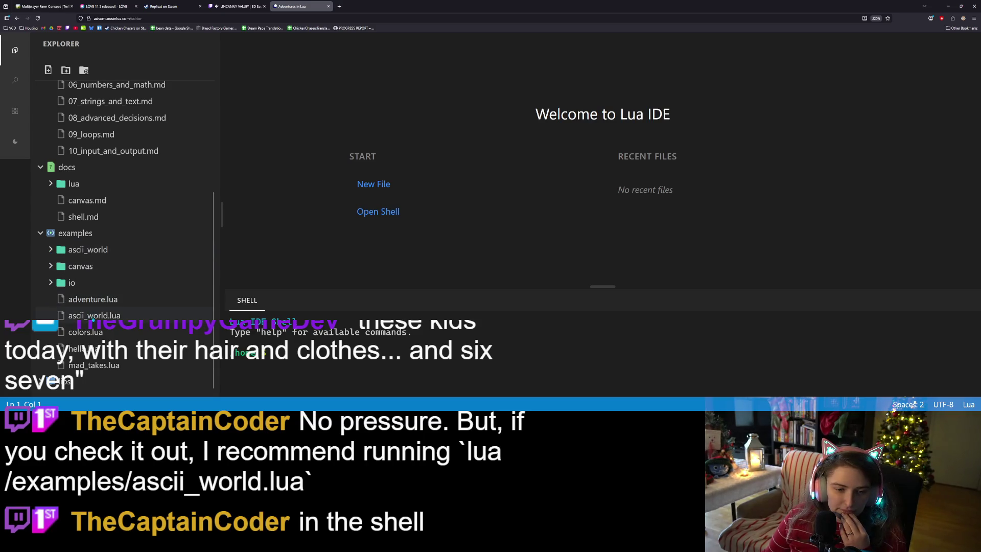
{"action": "left_click", "coordinate": [94, 315]}
Read through ascii_world.lua, highlighting the combat options on line 7, then focus the shell.
{"action": "scroll", "coordinate": [511, 169], "scroll_direction": "down", "scroll_amount": 1}
{"action": "scroll", "coordinate": [511, 169], "scroll_direction": "up", "scroll_amount": 1}
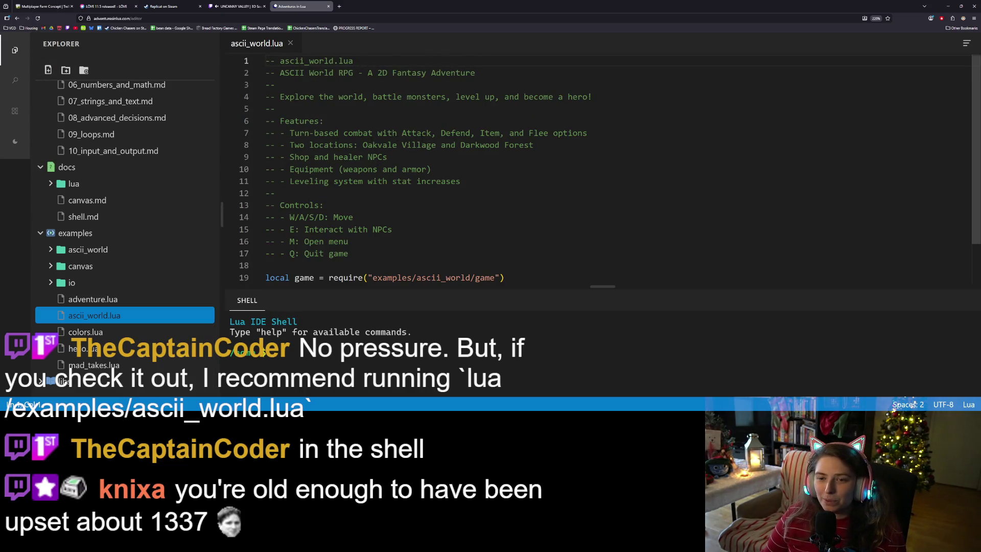
{"action": "scroll", "coordinate": [426, 123], "scroll_direction": "down", "scroll_amount": 1}
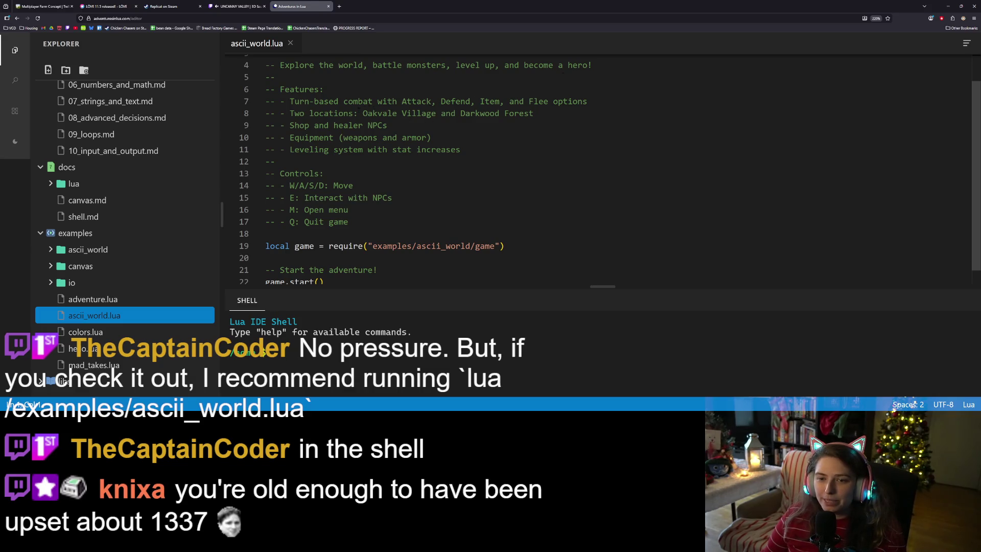
{"action": "left_click_drag", "start_coordinate": [456, 102], "coordinate": [592, 102]}
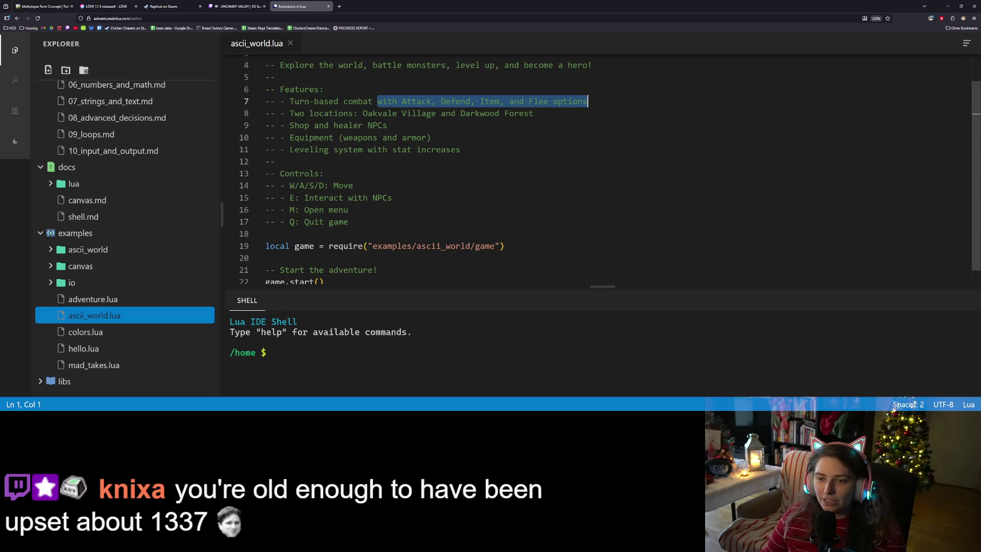
{"action": "scroll", "coordinate": [424, 130], "scroll_direction": "down", "scroll_amount": 1}
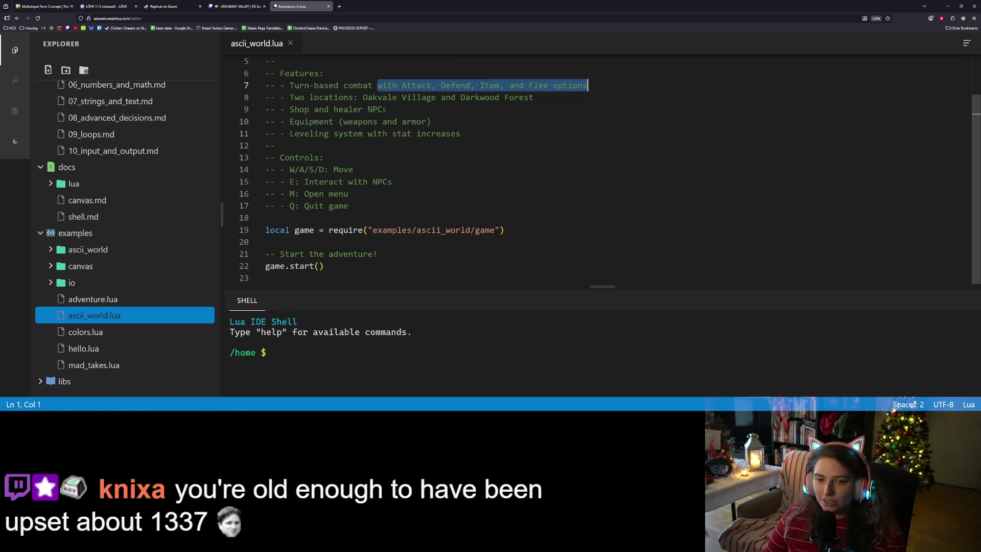
{"action": "left_click", "coordinate": [388, 109]}
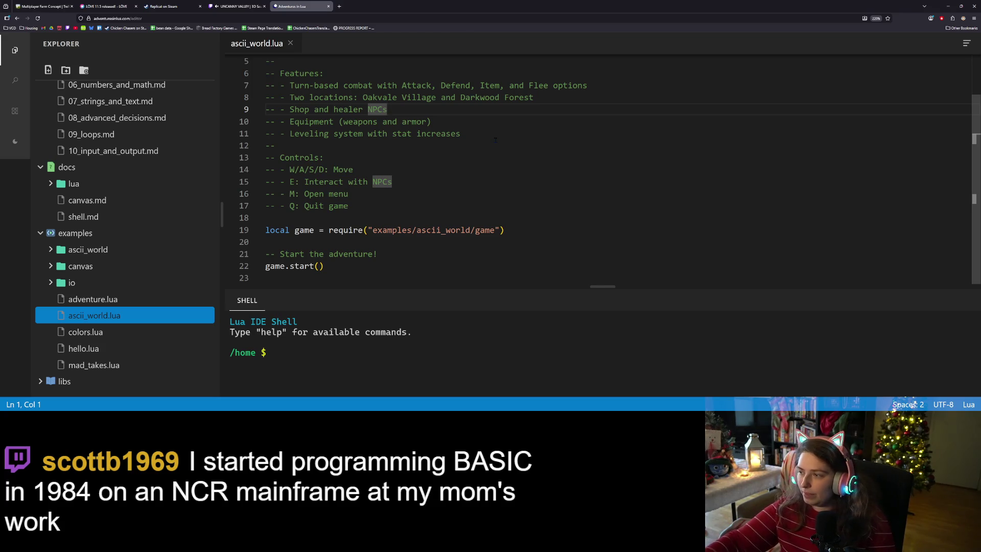
{"action": "left_click", "coordinate": [295, 362]}
{"action": "type", "text": "ascii_world.lu"}
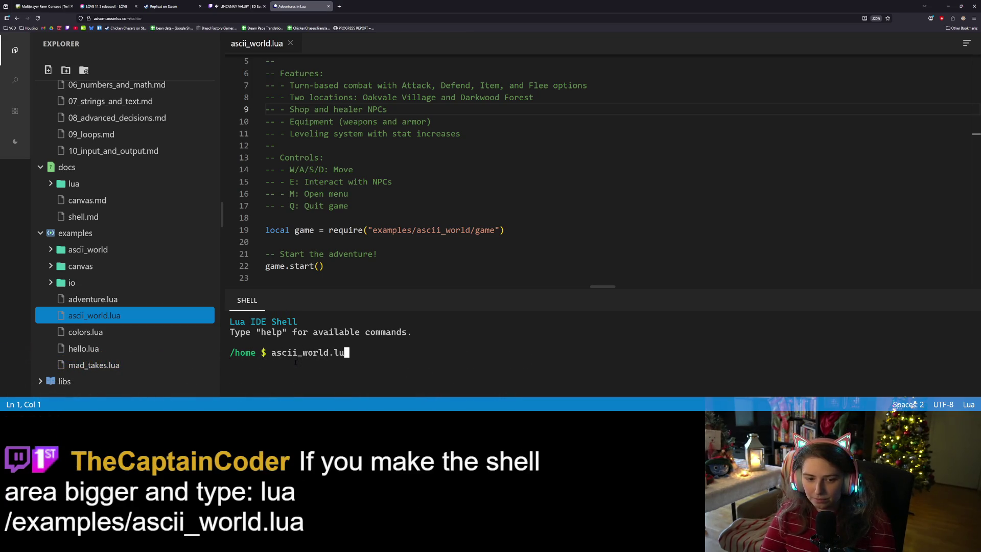
Try running ascii_world.lua, ls and dir in the shell.
{"action": "type", "text": "a"}
{"action": "key", "text": "Return"}
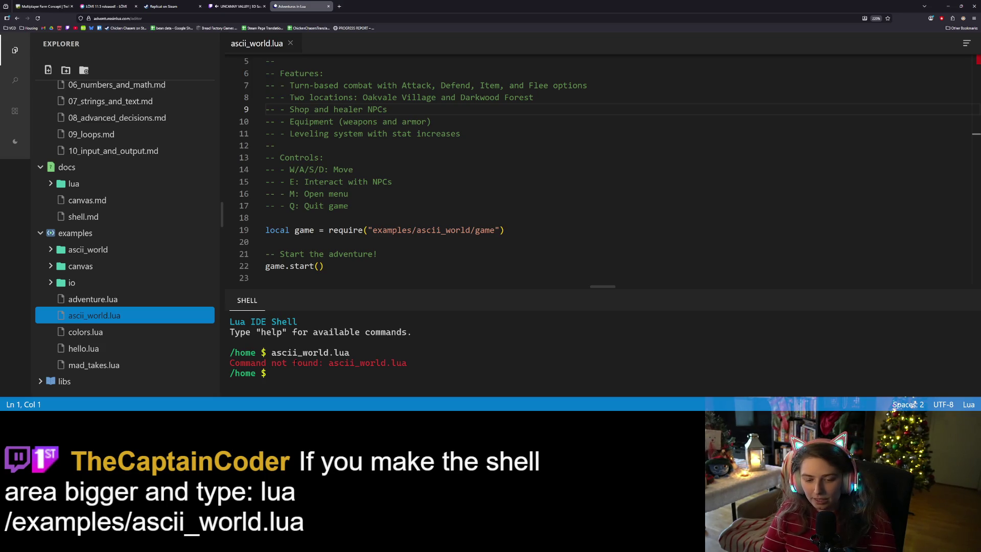
{"action": "type", "text": "s"}
{"action": "key", "text": "Return"}
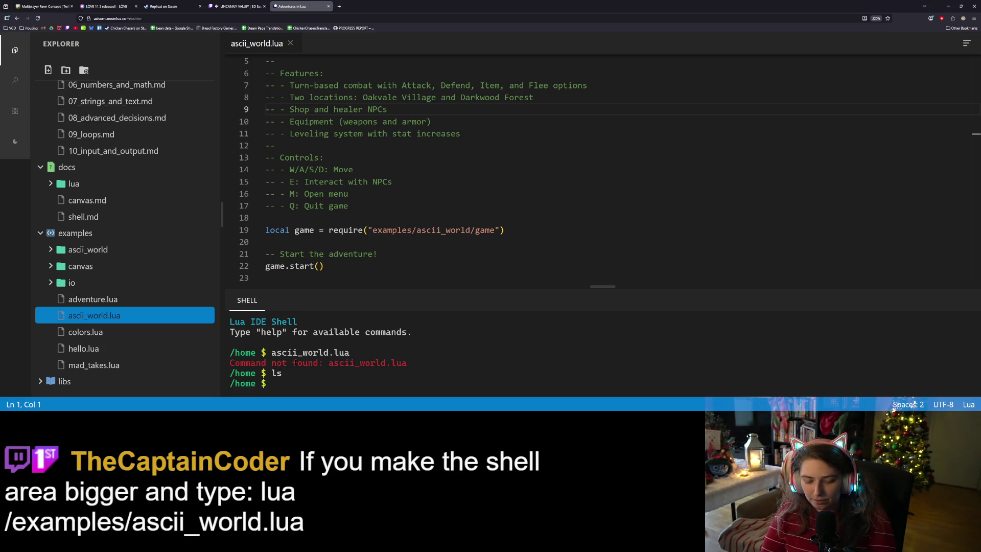
{"action": "type", "text": "dir"}
{"action": "key", "text": "Return"}
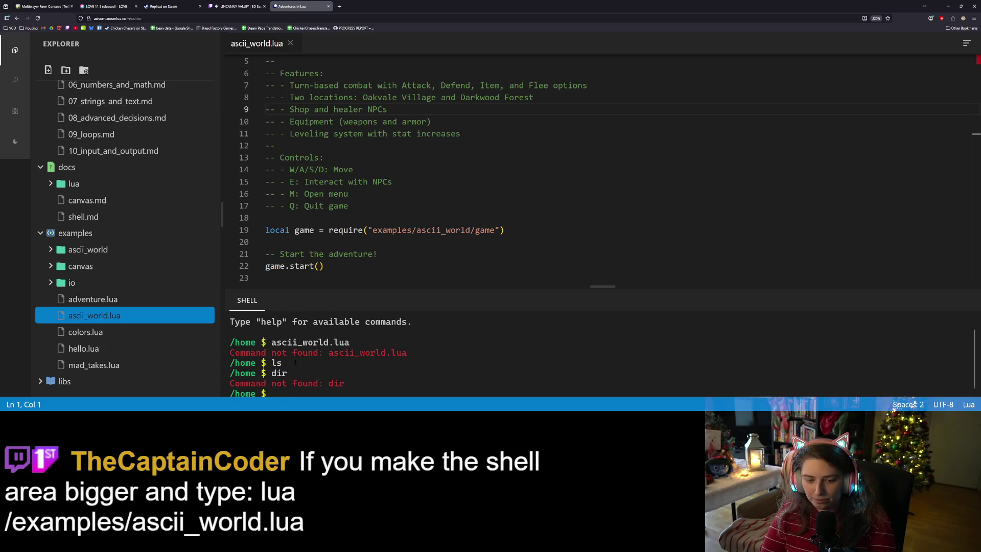
{"action": "scroll", "coordinate": [150, 350], "scroll_direction": "up", "scroll_amount": 3}
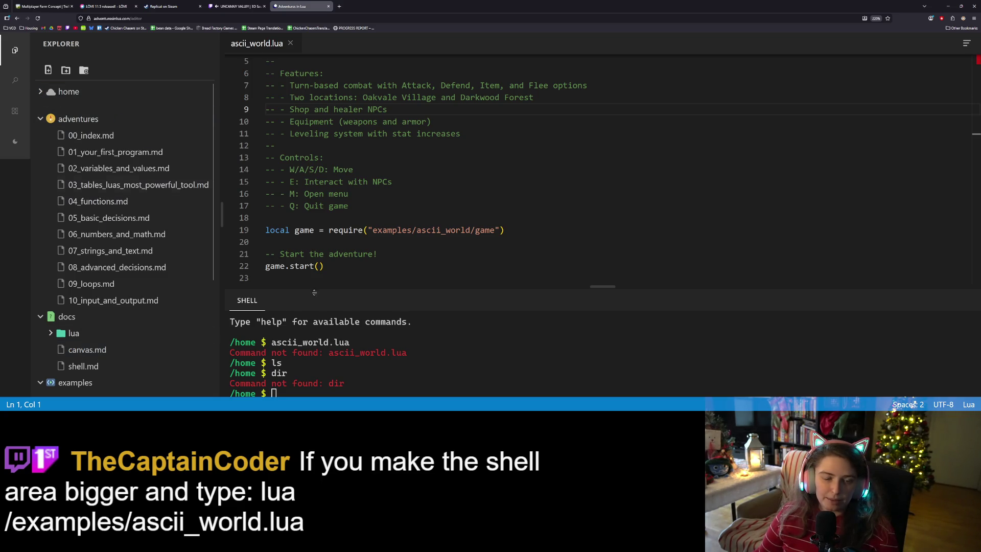
Attempt cd ../examples/ascii_world.lua using Tab path completion.
{"action": "type", "text": "cd ../"}
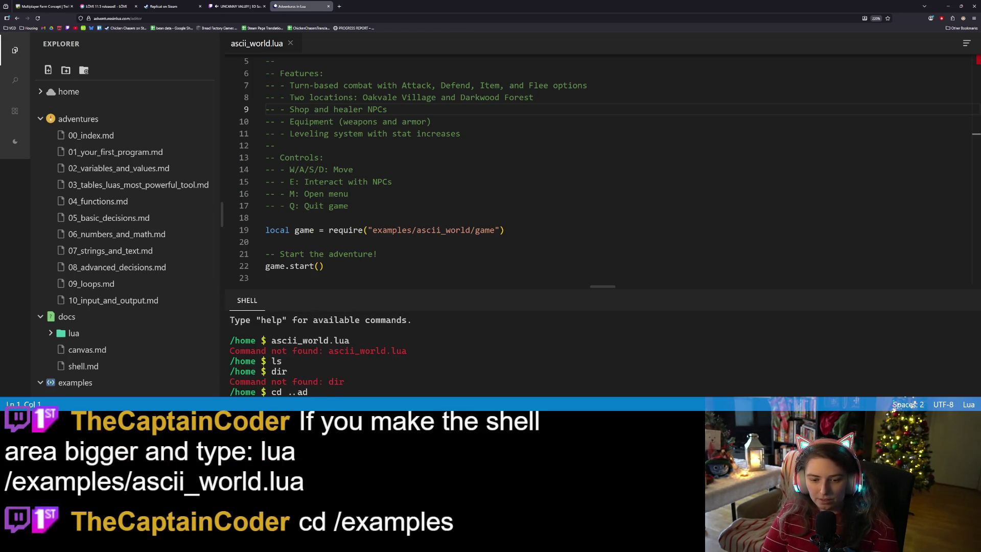
{"action": "type", "text": "a"}
{"action": "key", "text": "Tab"}
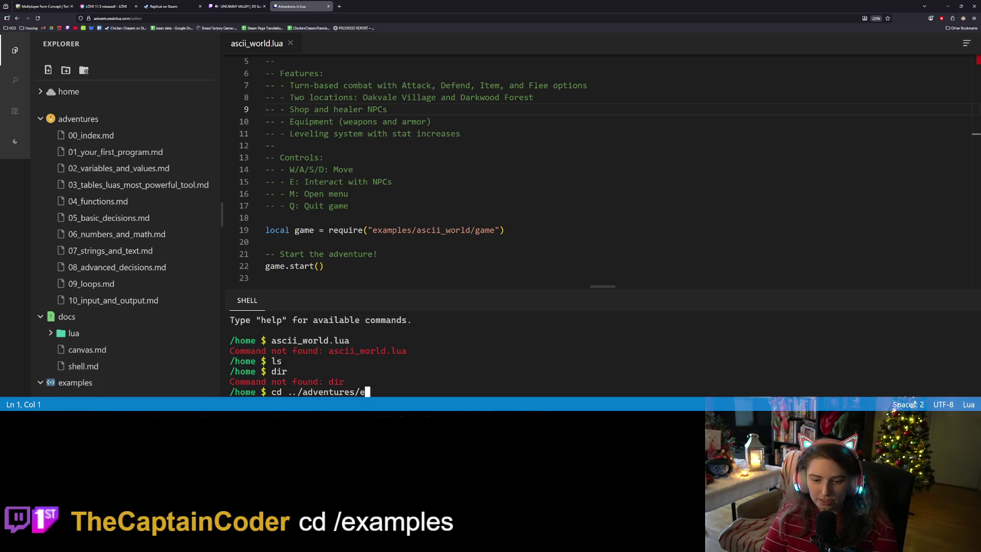
{"action": "scroll", "coordinate": [122, 312], "scroll_direction": "down", "scroll_amount": 4}
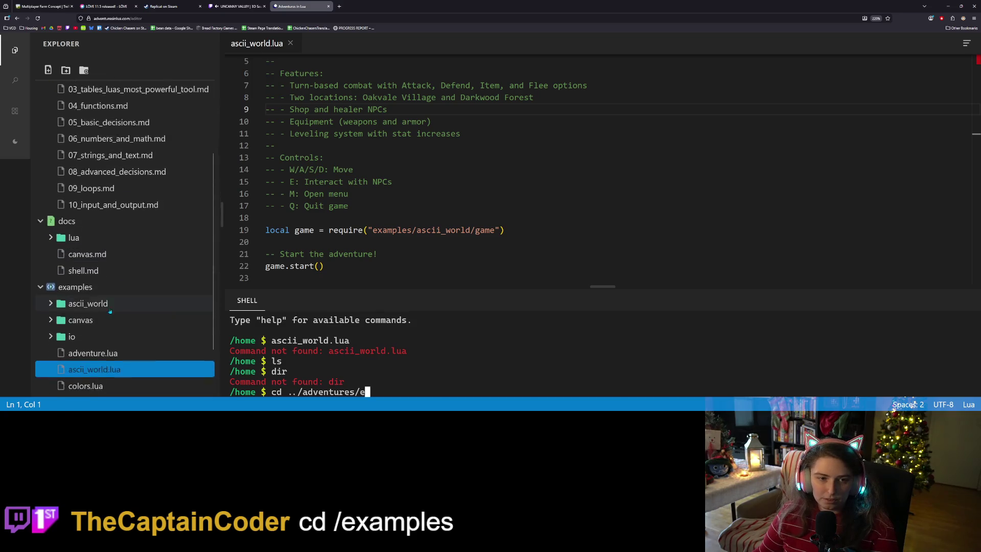
{"action": "scroll", "coordinate": [122, 312], "scroll_direction": "up", "scroll_amount": 4}
{"action": "scroll", "coordinate": [122, 312], "scroll_direction": "down", "scroll_amount": 3}
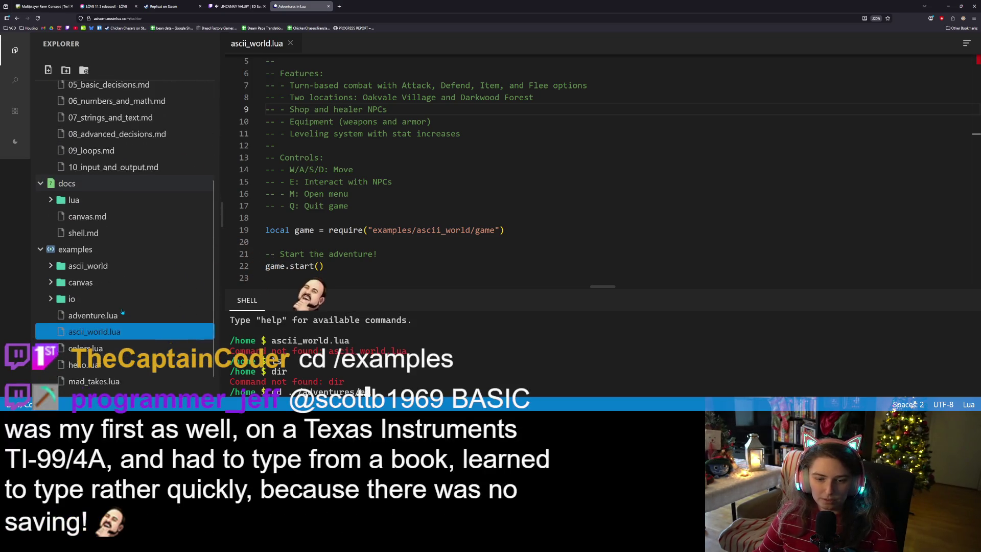
{"action": "key", "text": "BackSpace"}
{"action": "key", "text": "BackSpace"}
{"action": "key", "text": "BackSpace"}
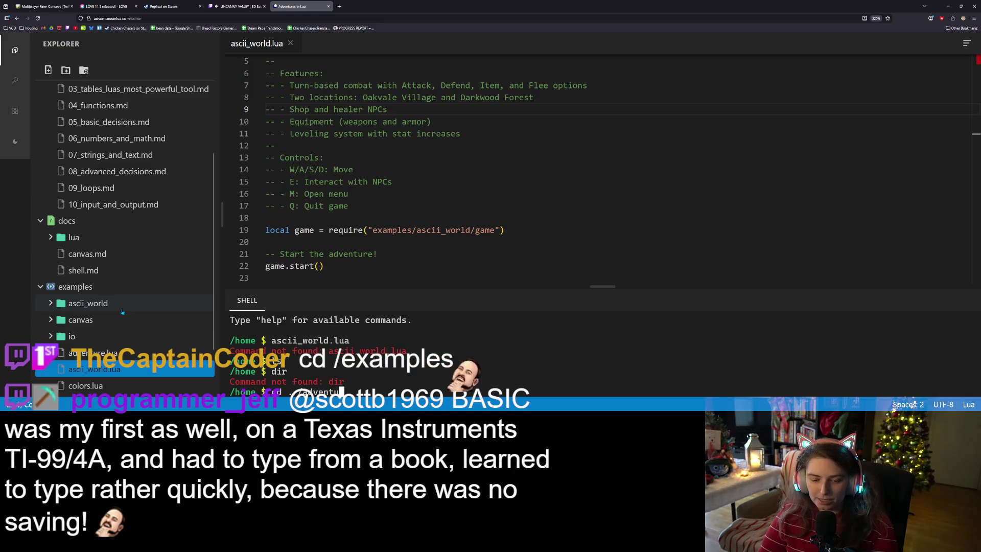
{"action": "type", "text": "examples/"}
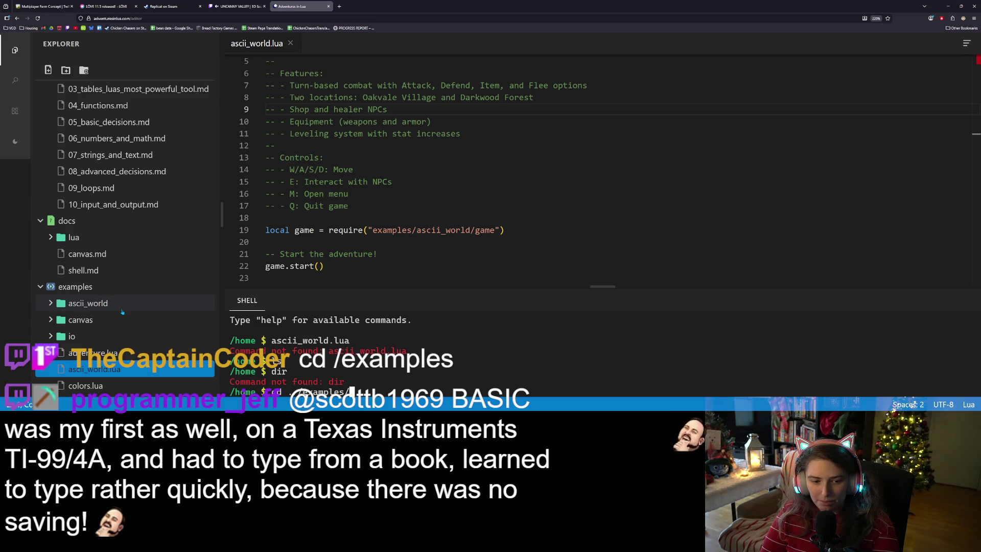
{"action": "type", "text": "ascii_world"}
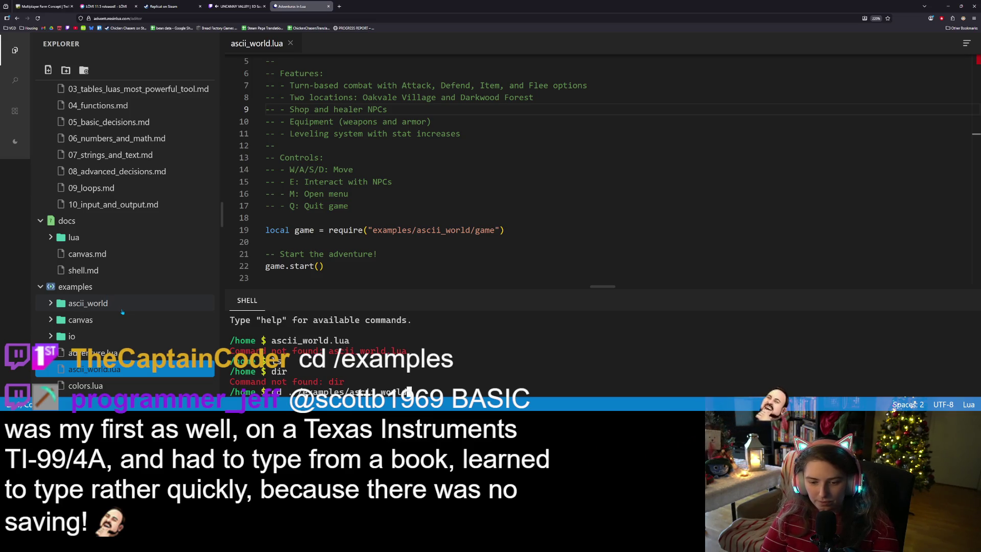
{"action": "type", "text": ".lua"}
{"action": "key", "text": "Return"}
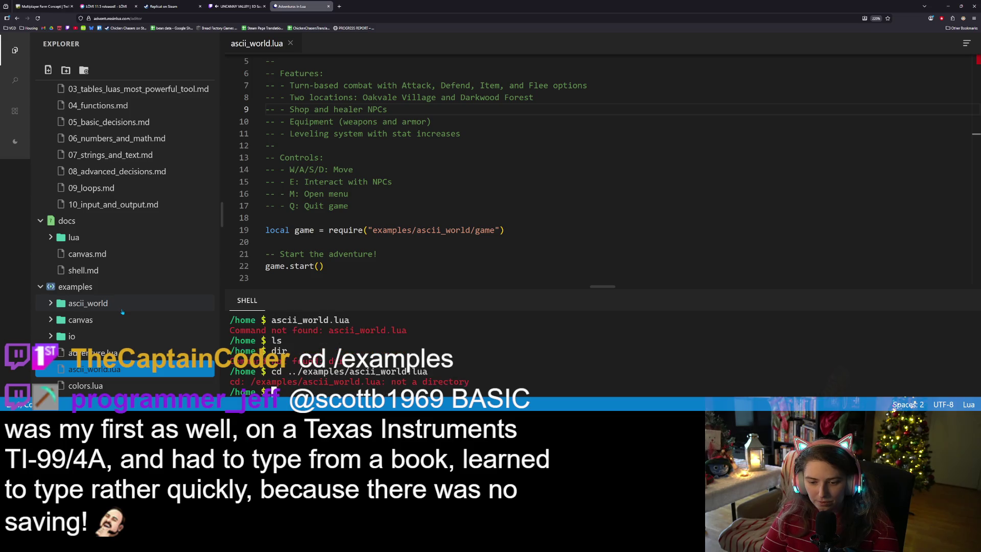
Change into ../examples/ and run ascii_world.lua, which returns Command not found.
{"action": "key", "text": "Up"}
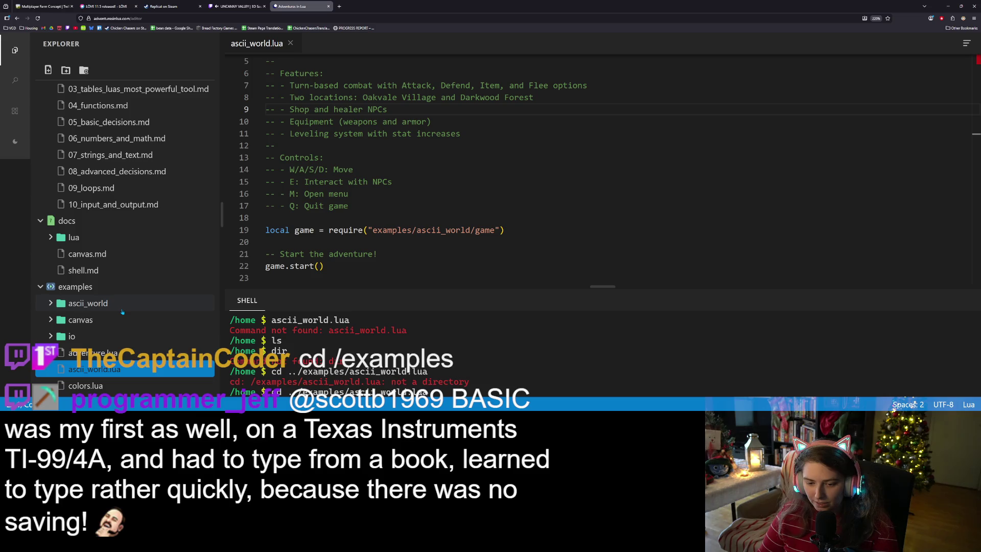
{"action": "key", "text": "BackSpace"}
{"action": "key", "text": "BackSpace"}
{"action": "key", "text": "BackSpace"}
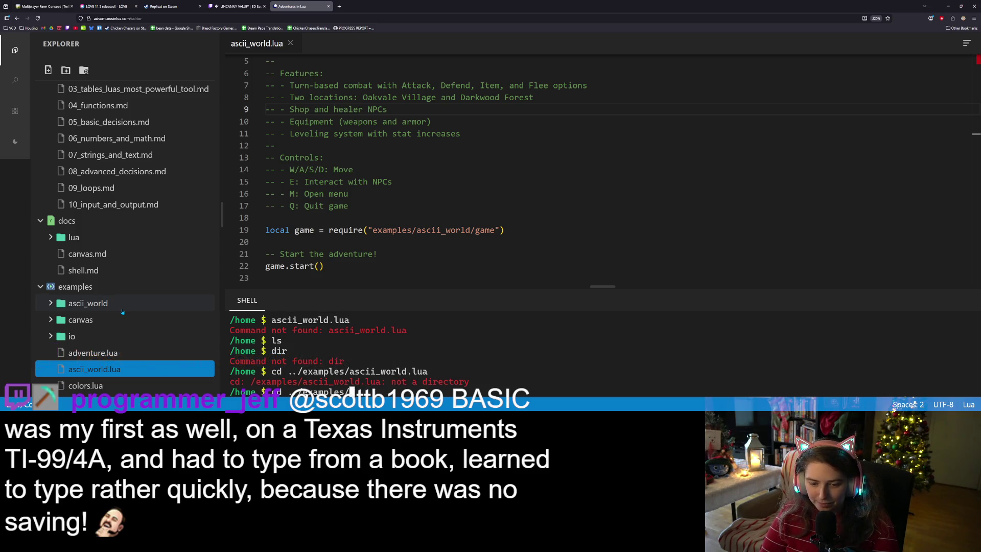
{"action": "key", "text": "Return"}
{"action": "type", "text": "asci"}
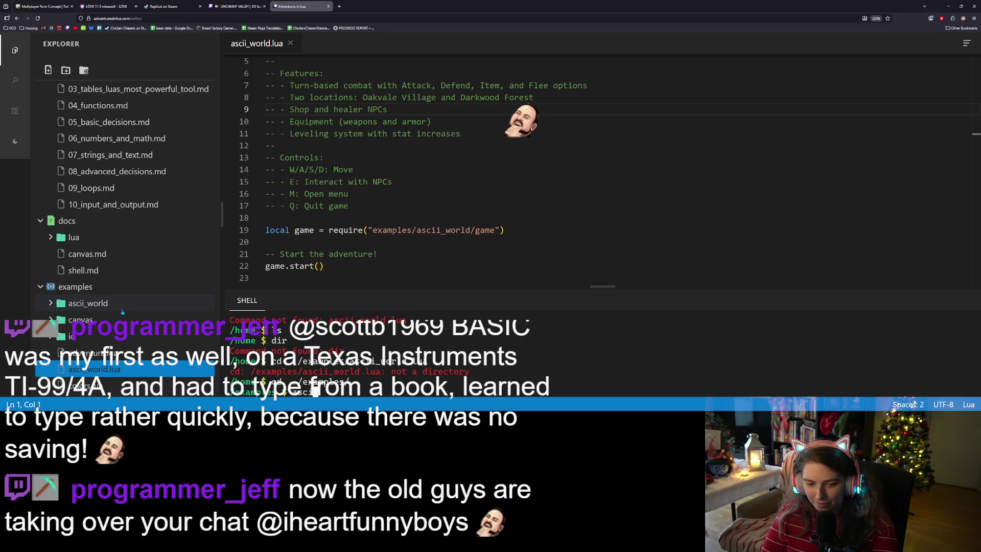
{"action": "type", "text": "ii_wo"}
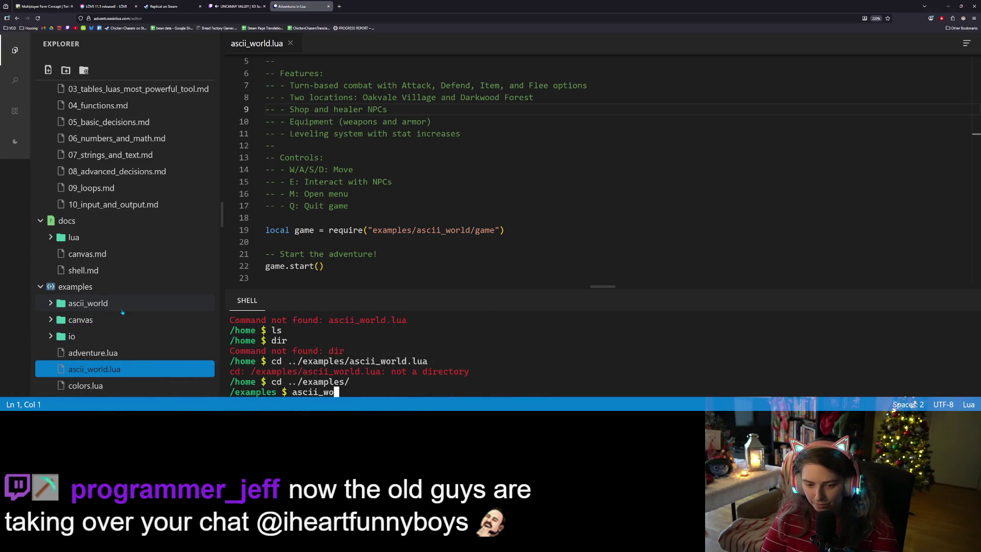
{"action": "type", "text": "rld.lua"}
{"action": "key", "text": "Return"}
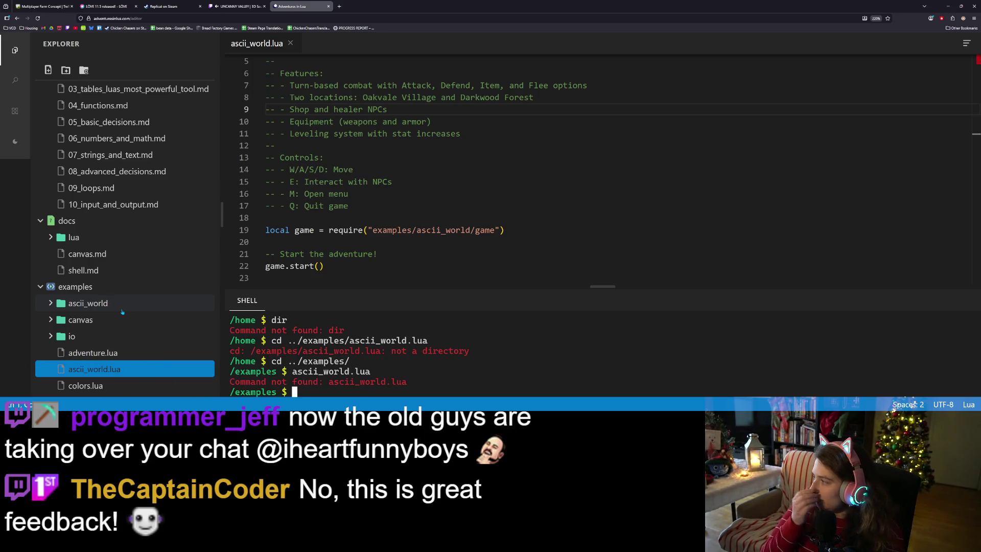
Run lua ascii_world.lua, using Tab to complete the script name.
{"action": "type", "text": "lua a"}
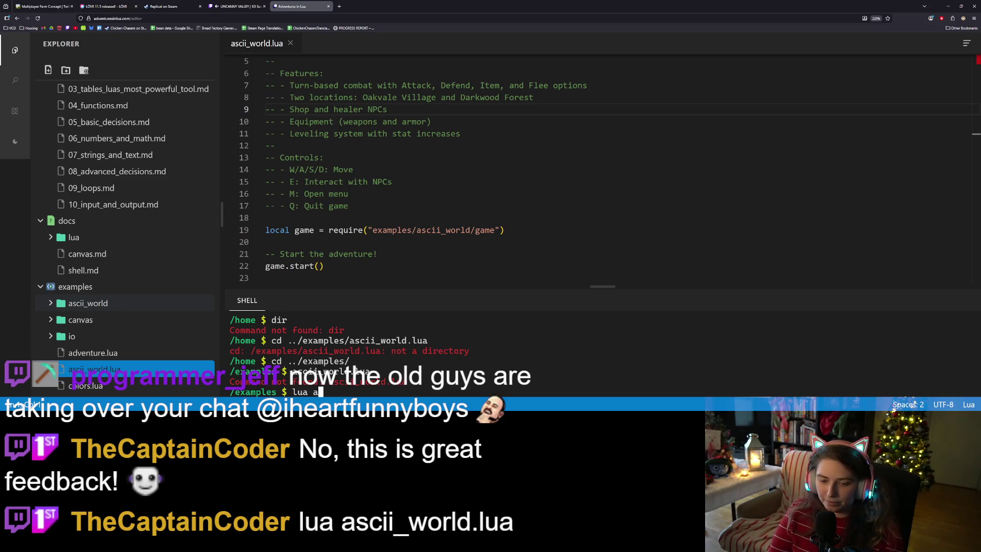
{"action": "key", "text": "Tab"}
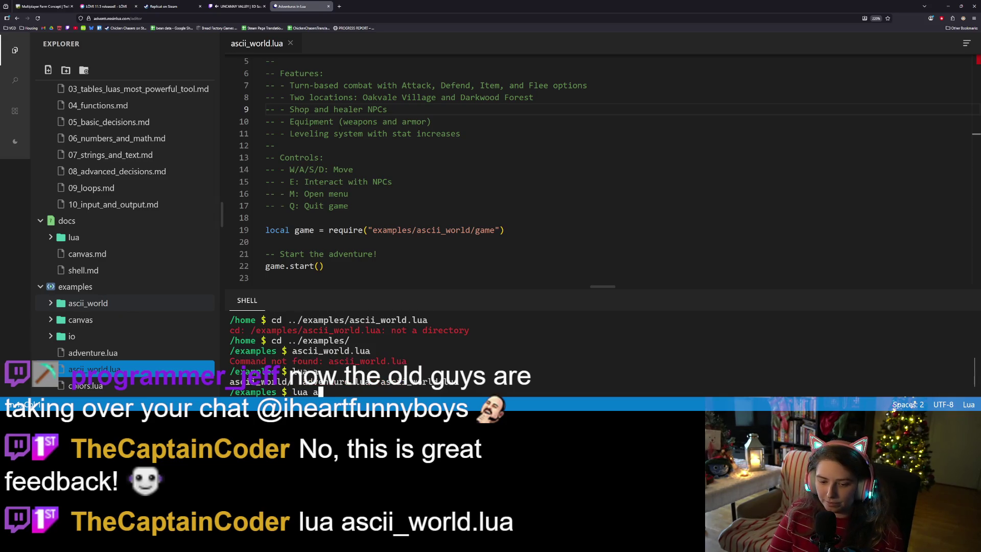
{"action": "key", "text": "Tab"}
{"action": "type", "text": "ua"}
{"action": "key", "text": "Return"}
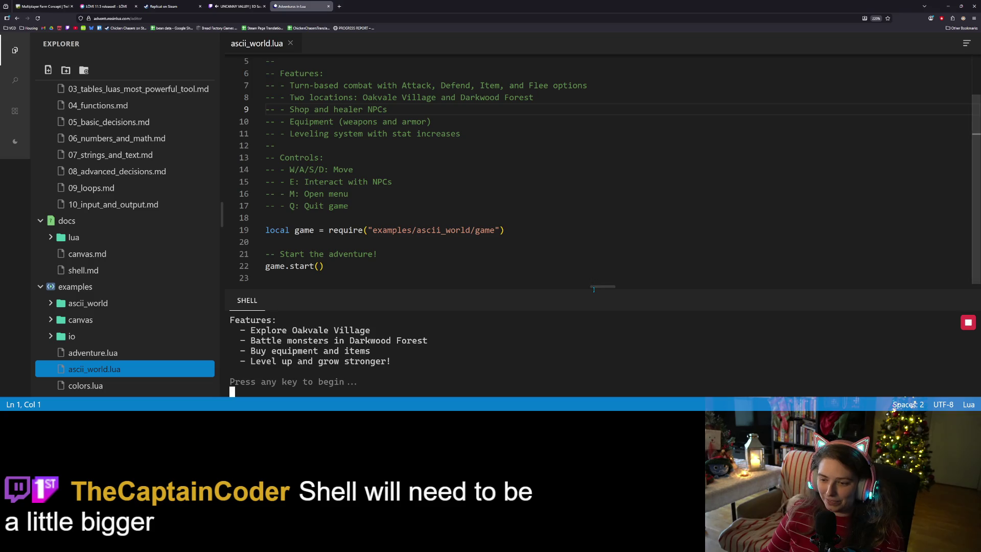
Make the shell panel taller and continue past the ASCII WORLD title screen.
{"action": "left_click_drag", "start_coordinate": [593, 289], "coordinate": [595, 144]}
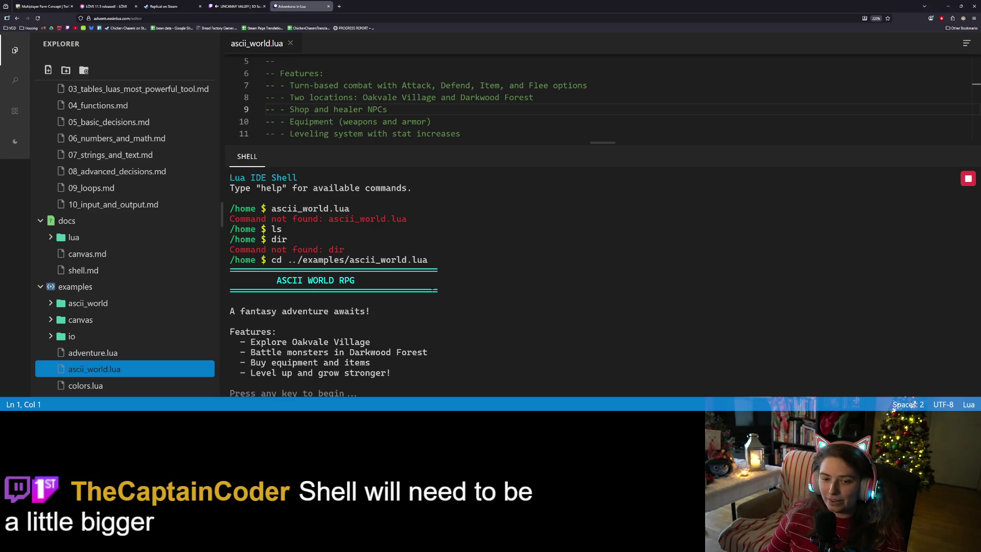
{"action": "scroll", "coordinate": [420, 334], "scroll_direction": "down", "scroll_amount": 1}
{"action": "key", "text": "Return"}
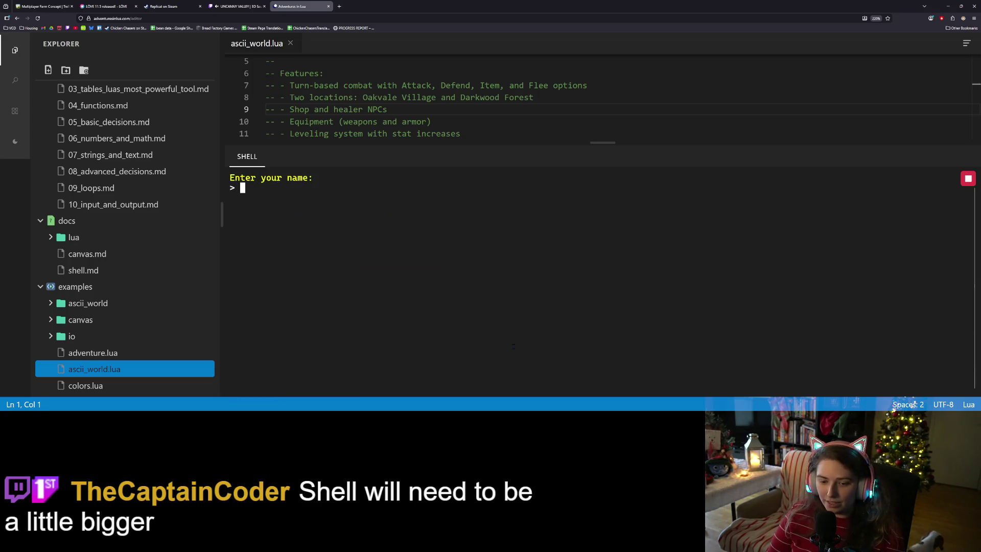
Enter a player name and continue past the intro into Oakvale Village.
{"action": "type", "text": "iheart"}
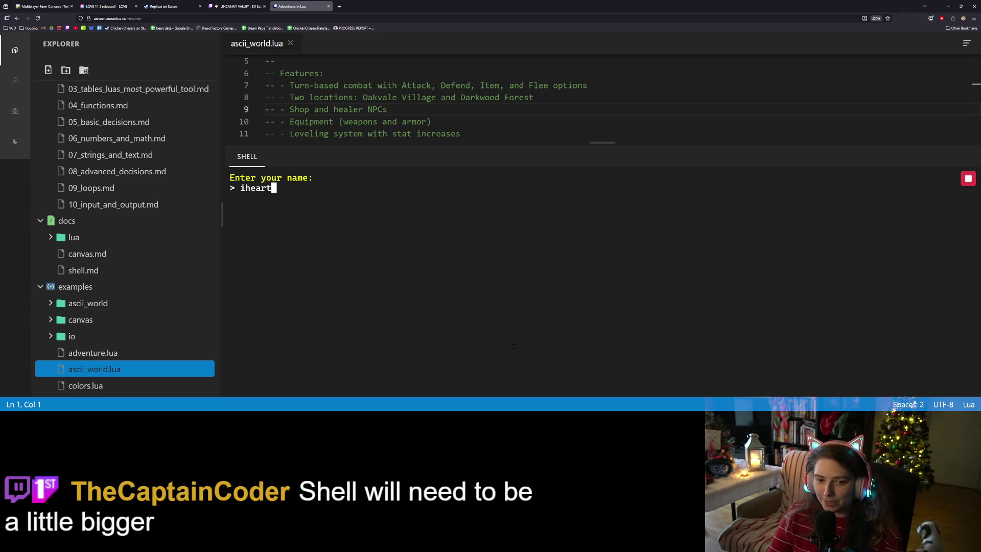
{"action": "key", "text": "Return"}
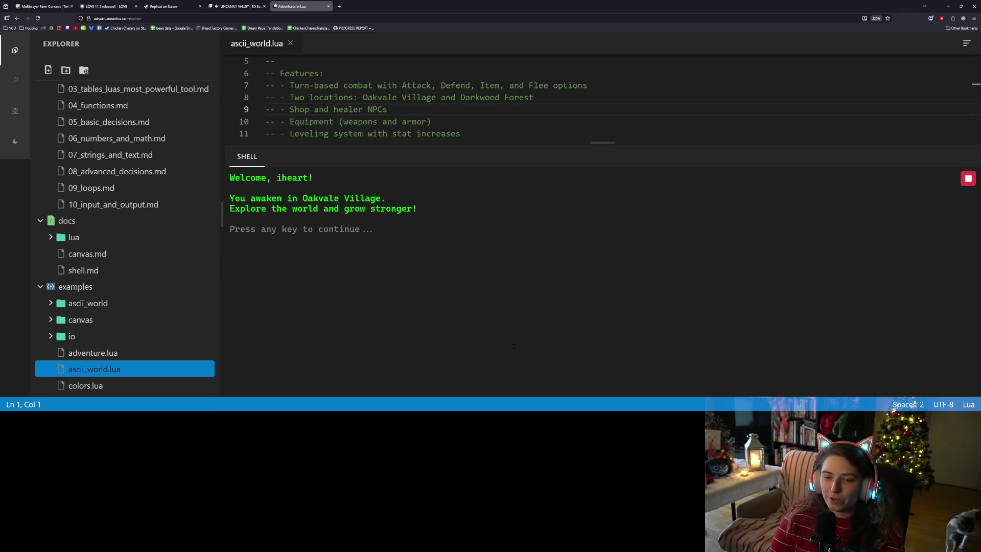
{"action": "key", "text": "Return"}
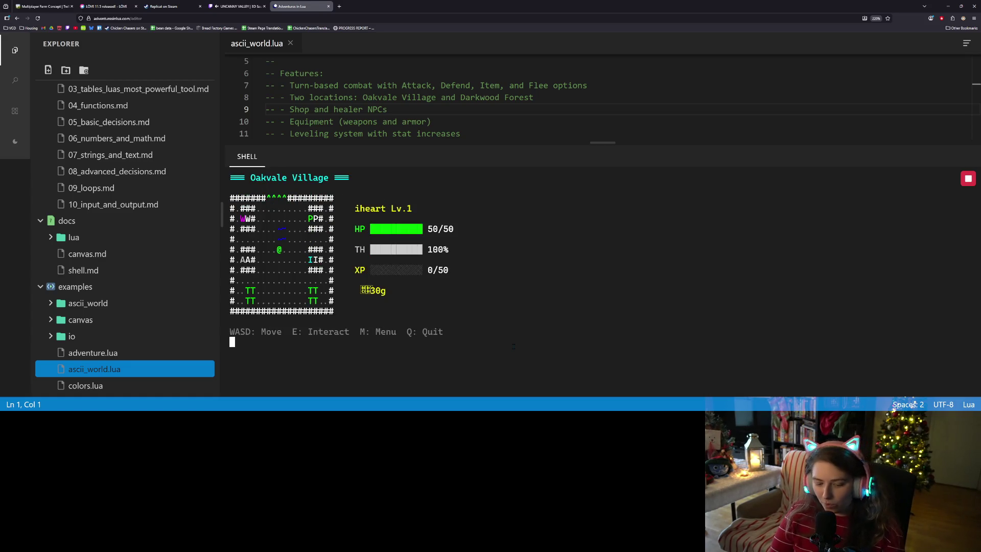
Walk left, up and right to the healer and enter the Healers' Hut shop.
{"action": "key", "text": "a"}
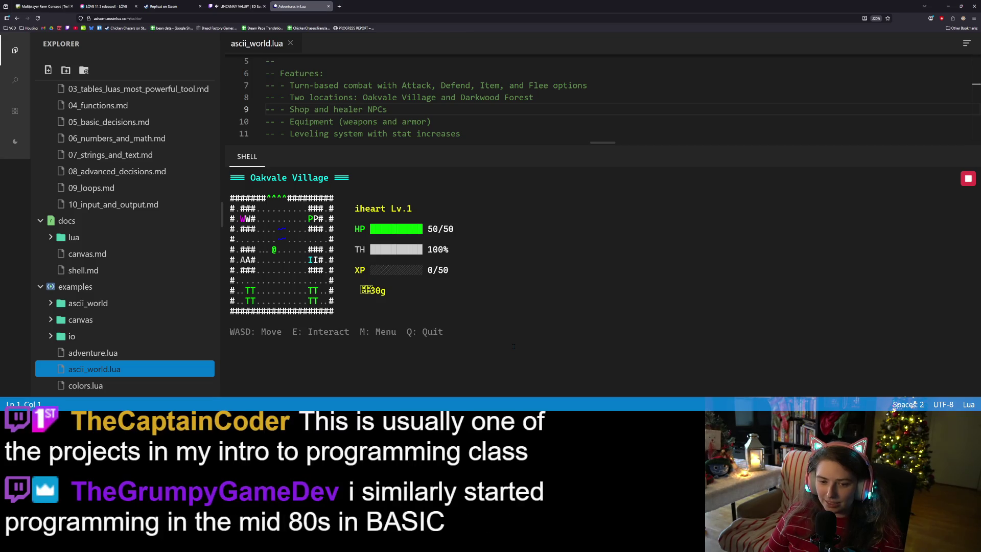
{"action": "key", "text": "a"}
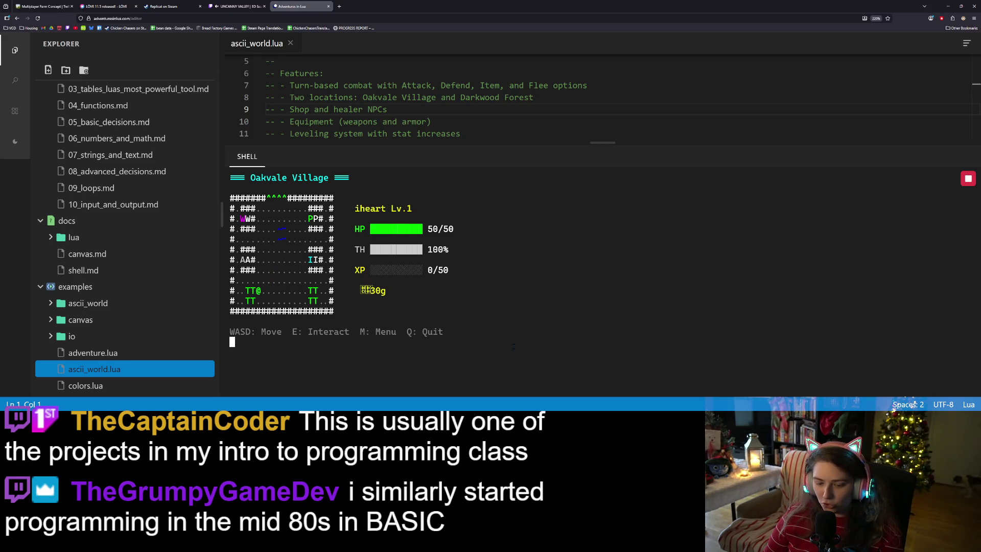
{"action": "key", "text": "w"}
{"action": "key", "text": "w"}
{"action": "key", "text": "w"}
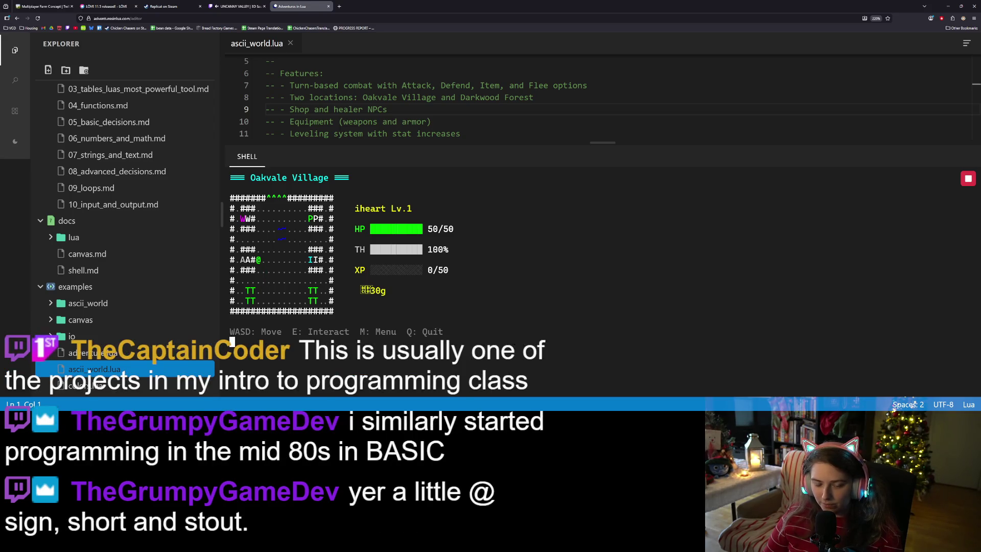
{"action": "key", "text": "w"}
{"action": "key", "text": "w"}
{"action": "key", "text": "w"}
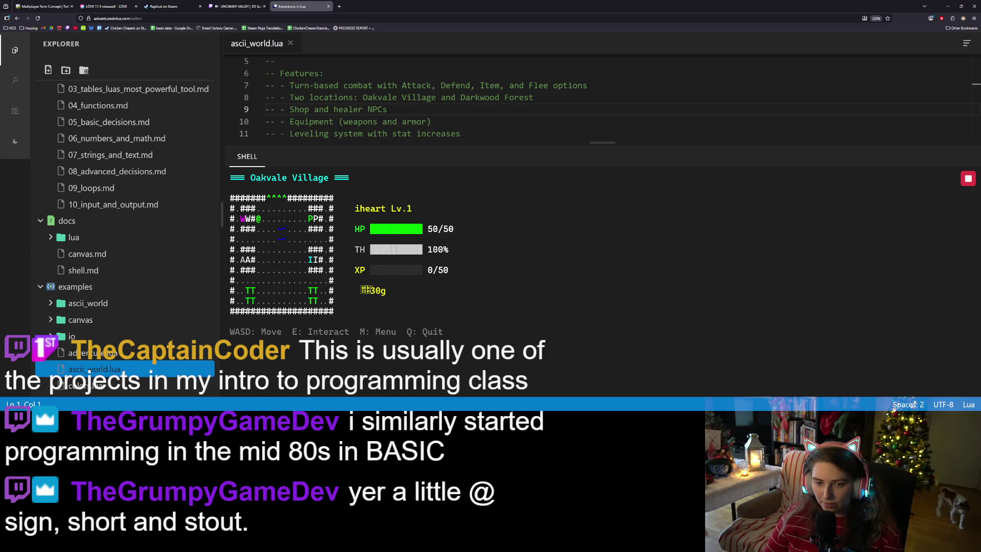
{"action": "key", "text": "d"}
{"action": "key", "text": "d"}
{"action": "key", "text": "d"}
{"action": "key", "text": "d"}
{"action": "key", "text": "d"}
{"action": "key", "text": "d"}
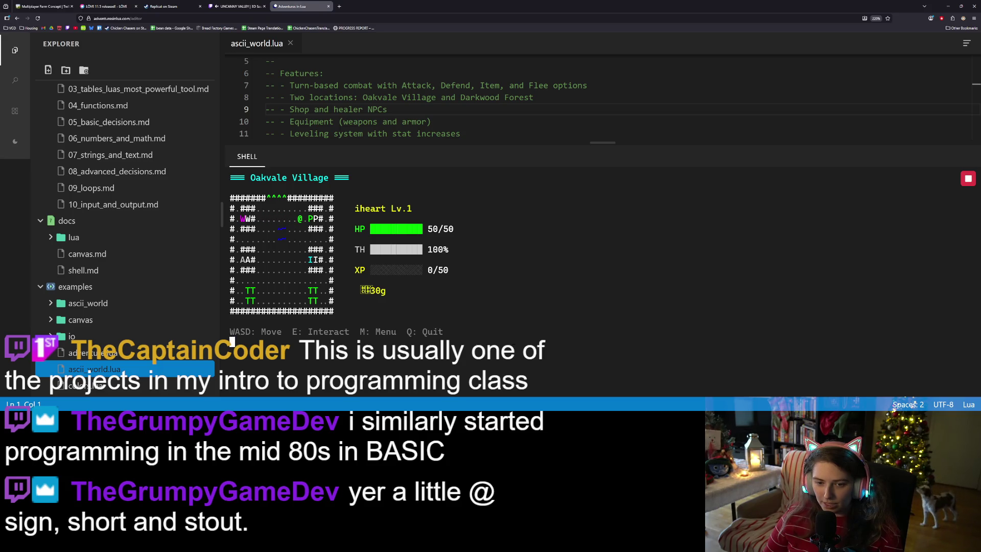
{"action": "key", "text": "e"}
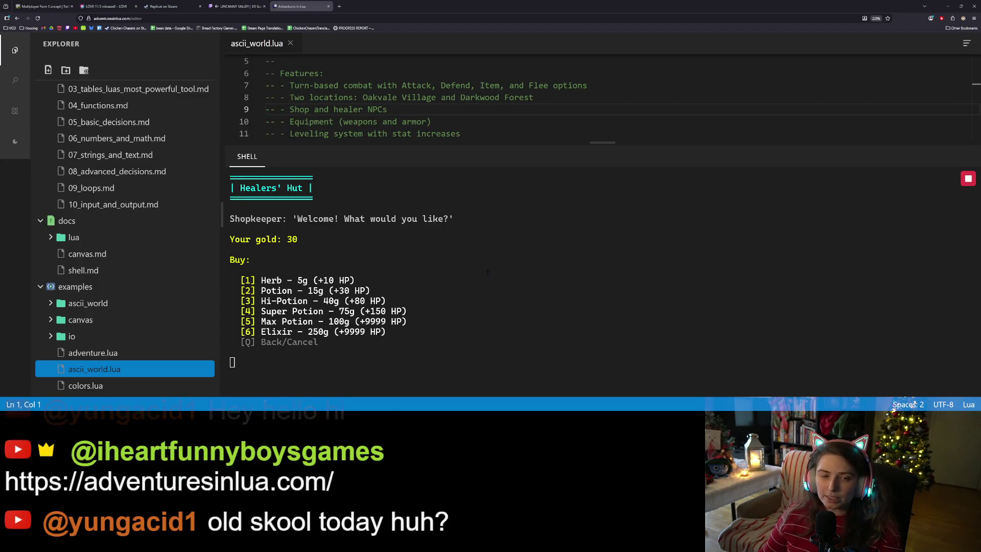
{"action": "scroll", "coordinate": [114, 315], "scroll_direction": "up", "scroll_amount": 4}
Leave the Healers' Hut shop and walk back into it.
{"action": "scroll", "coordinate": [114, 315], "scroll_direction": "down", "scroll_amount": 3}
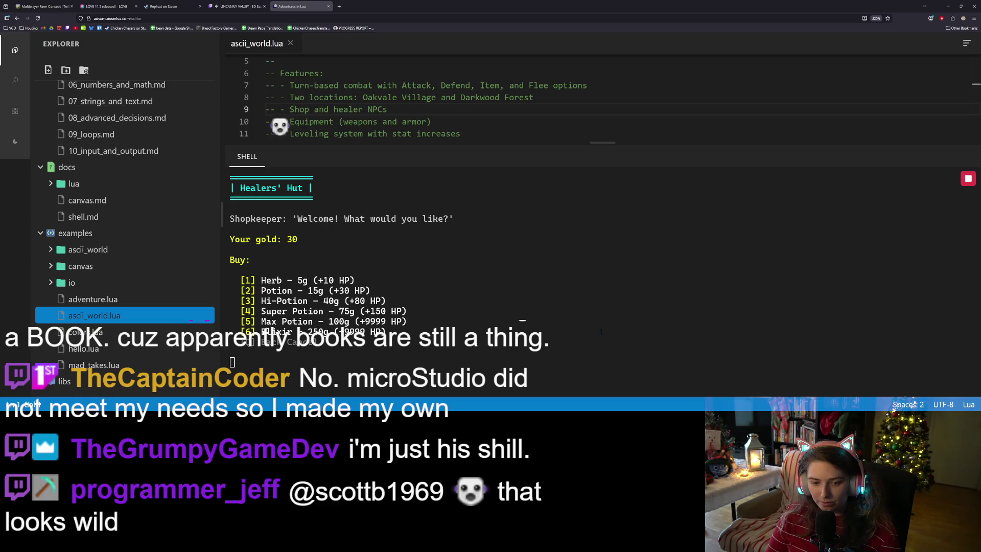
{"action": "key", "text": "0"}
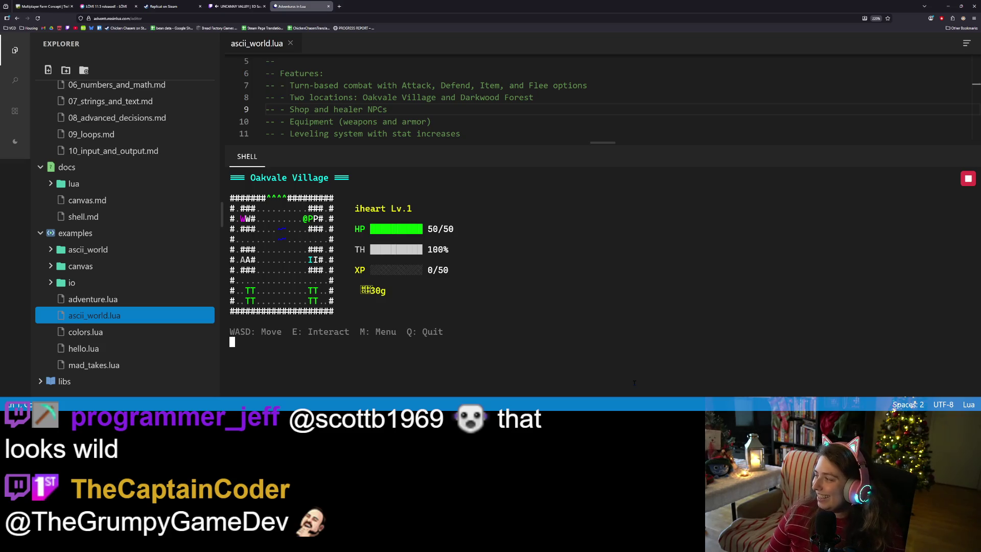
{"action": "key", "text": "e"}
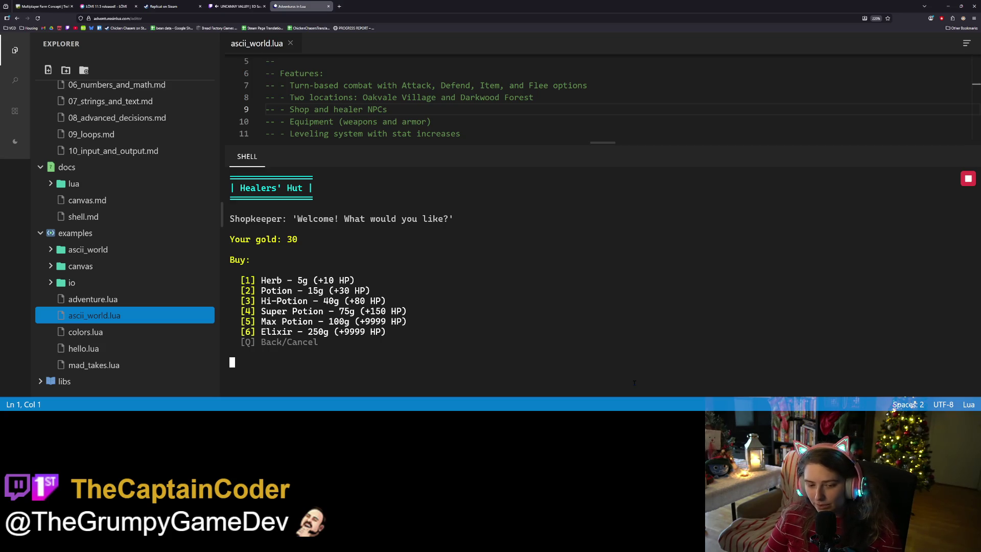
Exit and re-enter the Healers' Hut repeatedly, ending back on the village map.
{"action": "key", "text": "q"}
{"action": "key", "text": "e"}
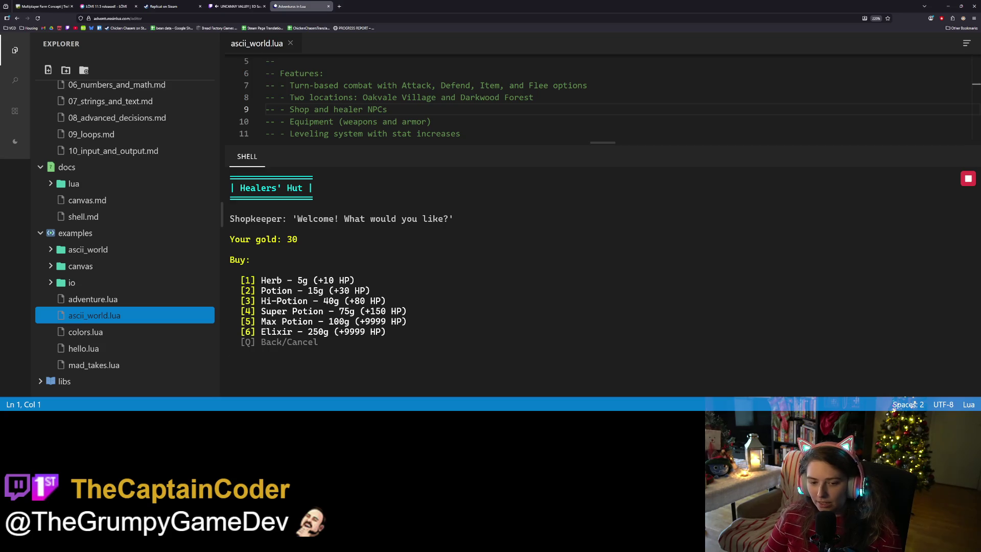
{"action": "key", "text": "q"}
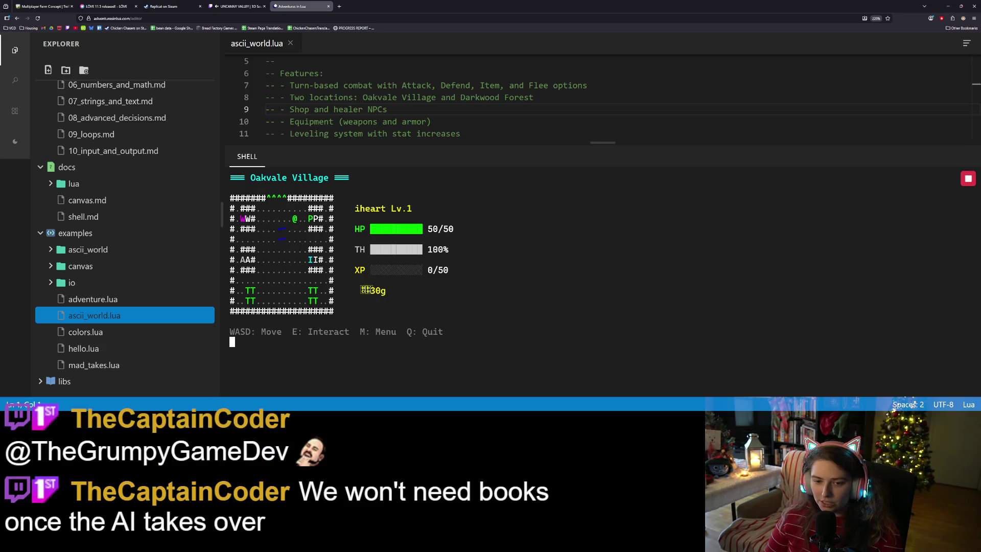
{"action": "key", "text": "d"}
{"action": "key", "text": "d"}
{"action": "key", "text": "d"}
{"action": "key", "text": "e"}
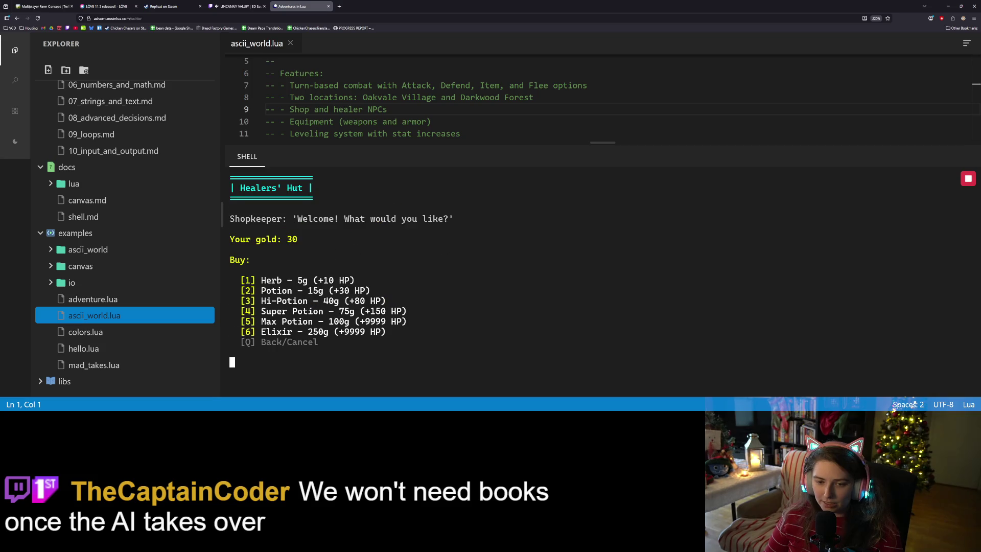
{"action": "key", "text": "q"}
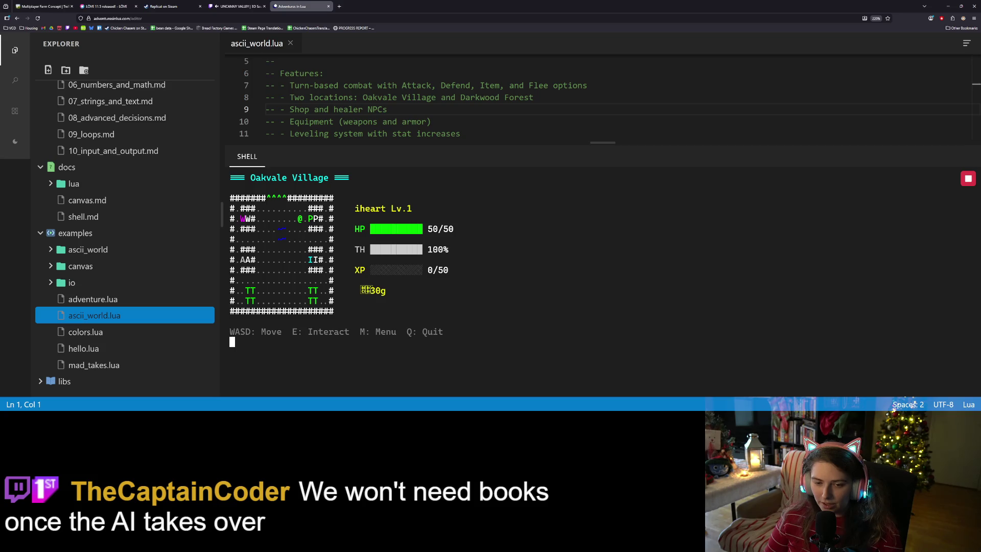
Move around beside the healers, peek into the shop, then head north into Darkwood Forest.
{"action": "key", "text": "a"}
{"action": "key", "text": "a"}
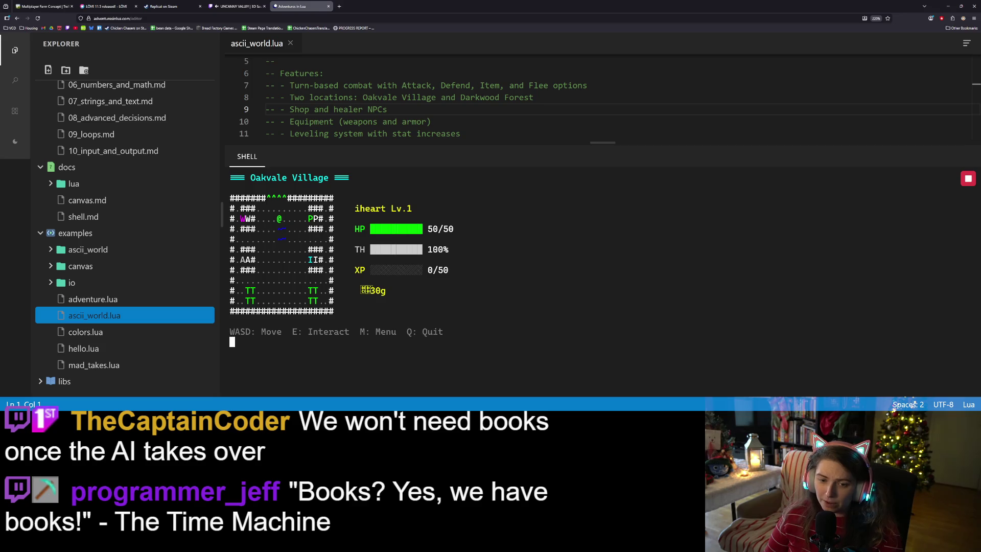
{"action": "key", "text": "d"}
{"action": "key", "text": "d"}
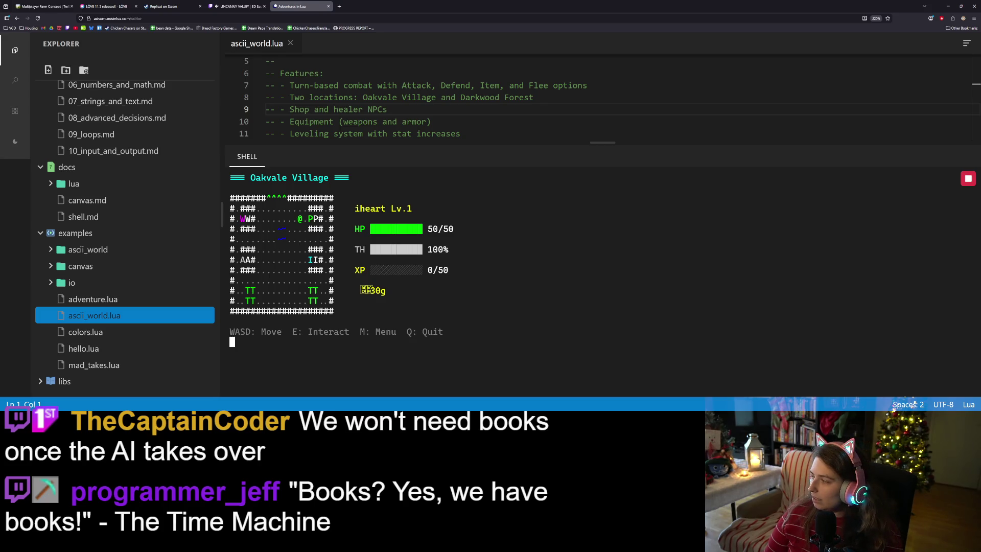
{"action": "key", "text": "d"}
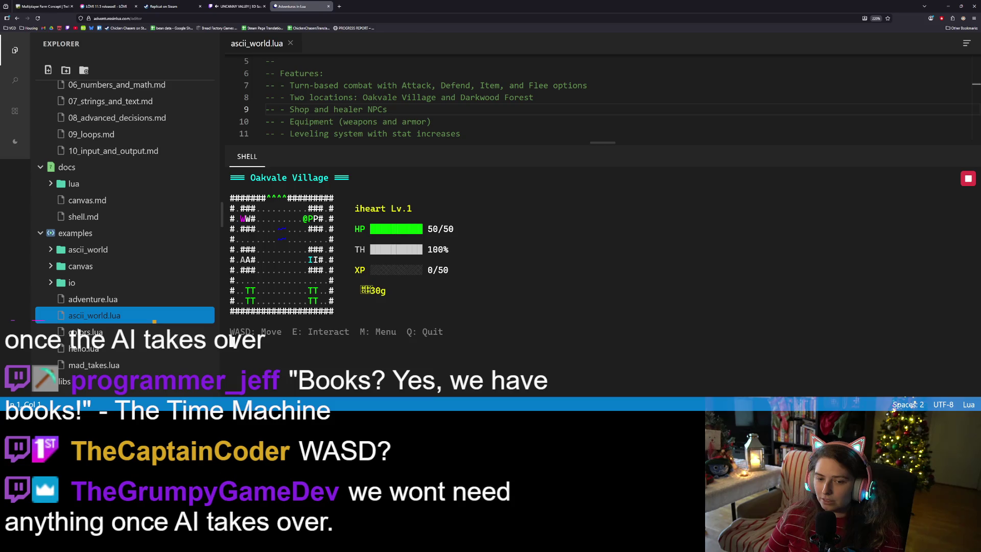
{"action": "key", "text": "e"}
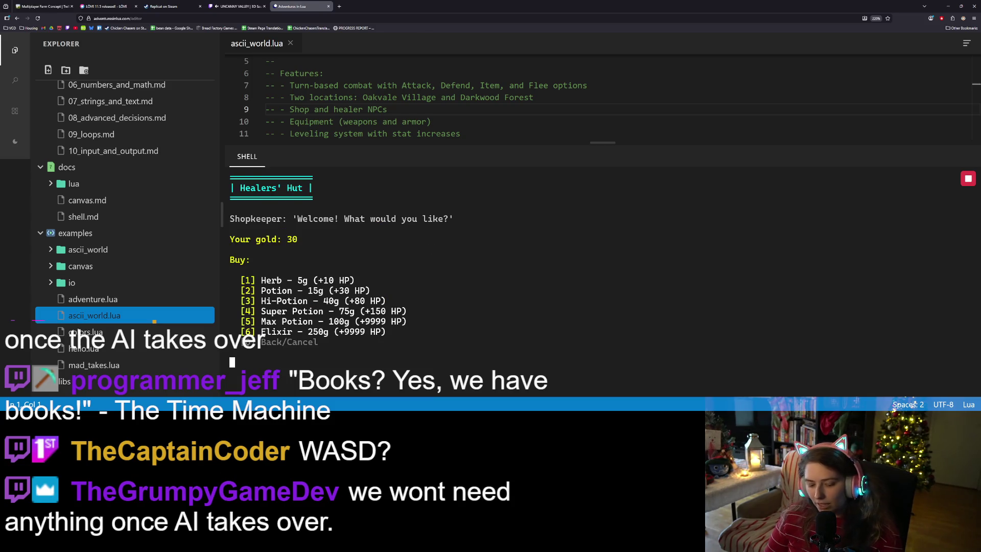
{"action": "key", "text": "Escape"}
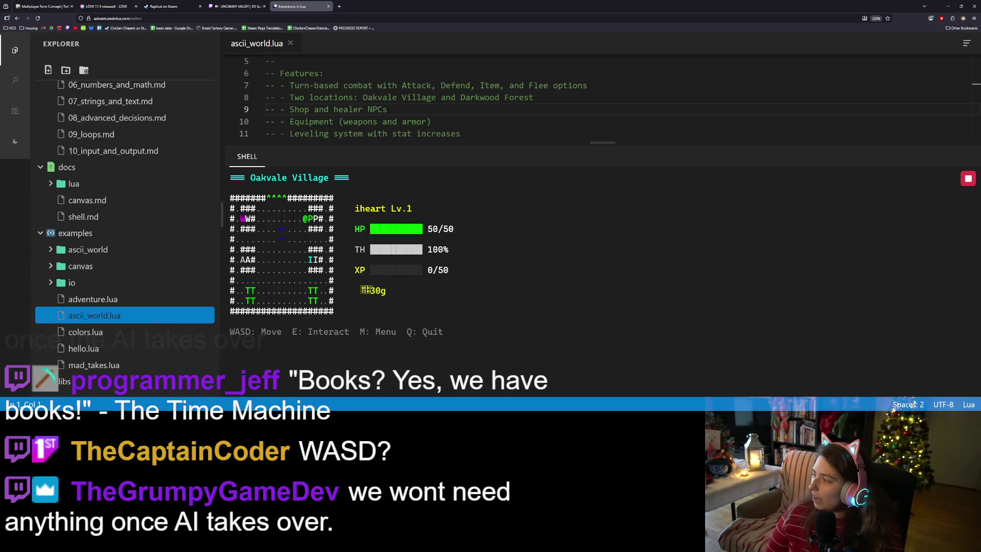
{"action": "key", "text": "a"}
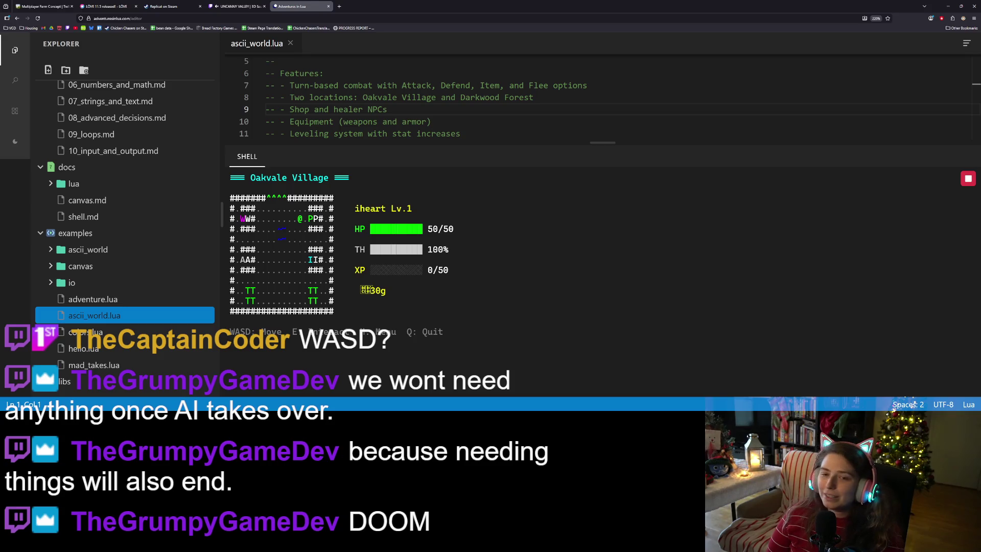
{"action": "key", "text": "w"}
{"action": "key", "text": "w"}
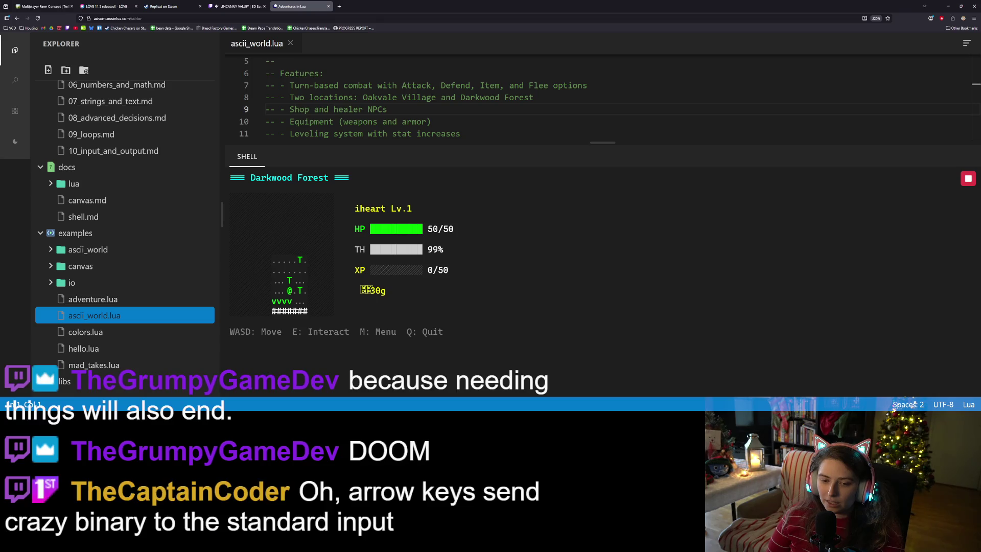
Move the hero up and left through Darkwood Forest.
{"action": "key", "text": "a"}
{"action": "key", "text": "w"}
{"action": "key", "text": "w"}
{"action": "key", "text": "a"}
{"action": "key", "text": "w"}
{"action": "key", "text": "a"}
{"action": "key", "text": "a"}
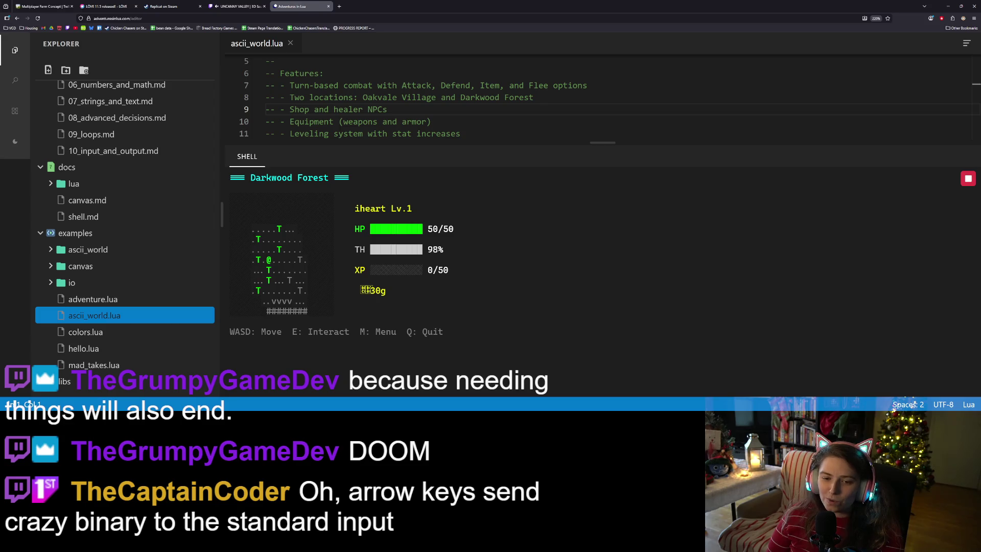
{"action": "key", "text": "a"}
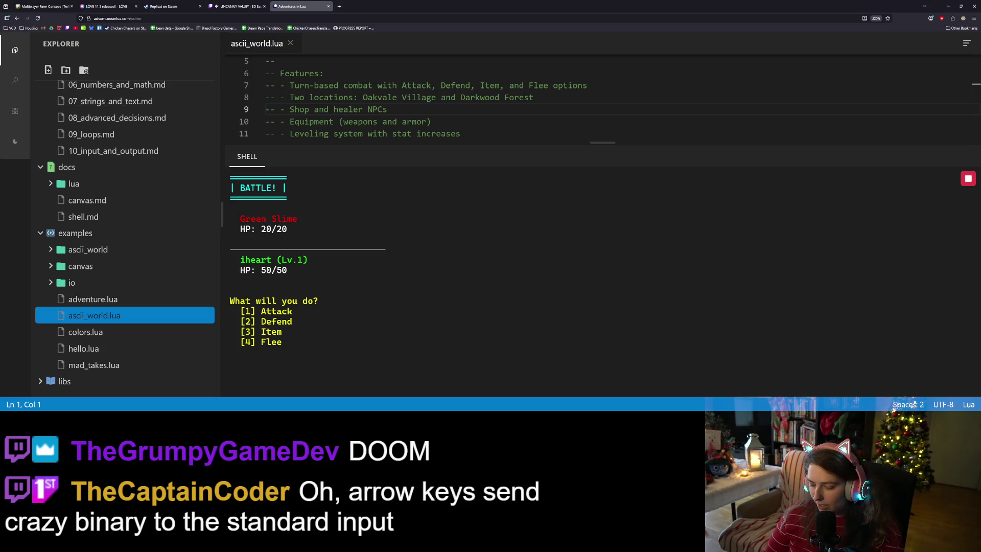
Attack the Green Slime three times and collect the +15 XP, +5 Gold victory.
{"action": "key", "text": "1"}
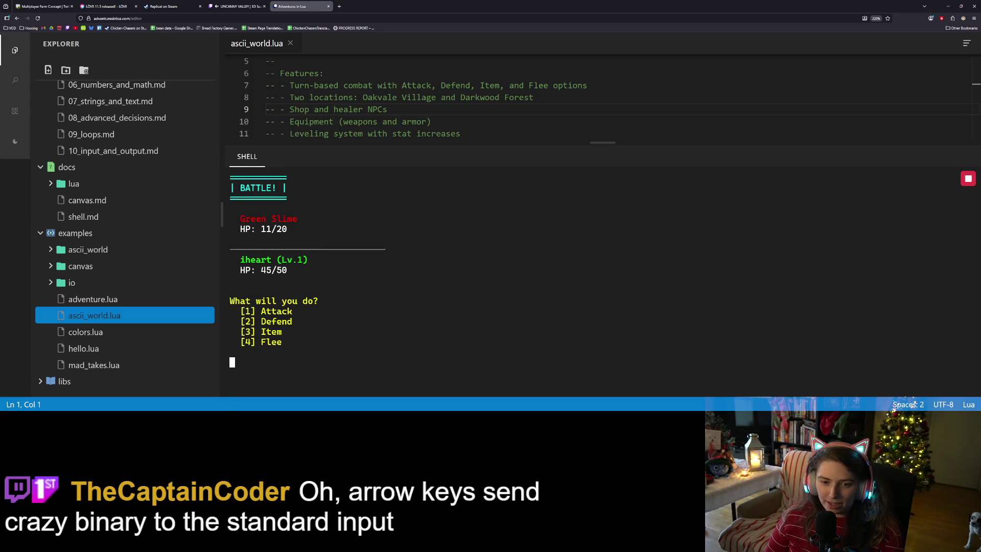
{"action": "key", "text": "1"}
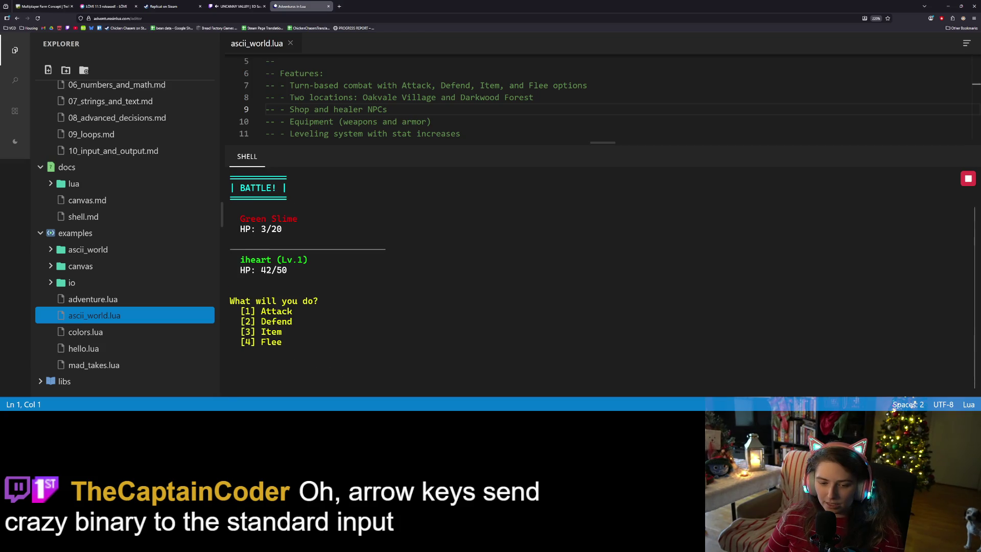
{"action": "key", "text": "1"}
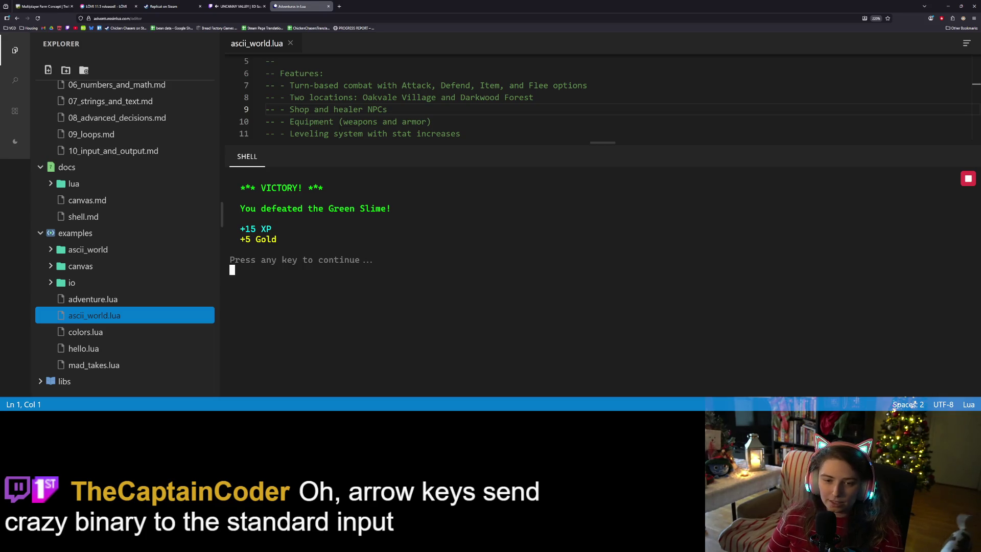
{"action": "key", "text": "Return"}
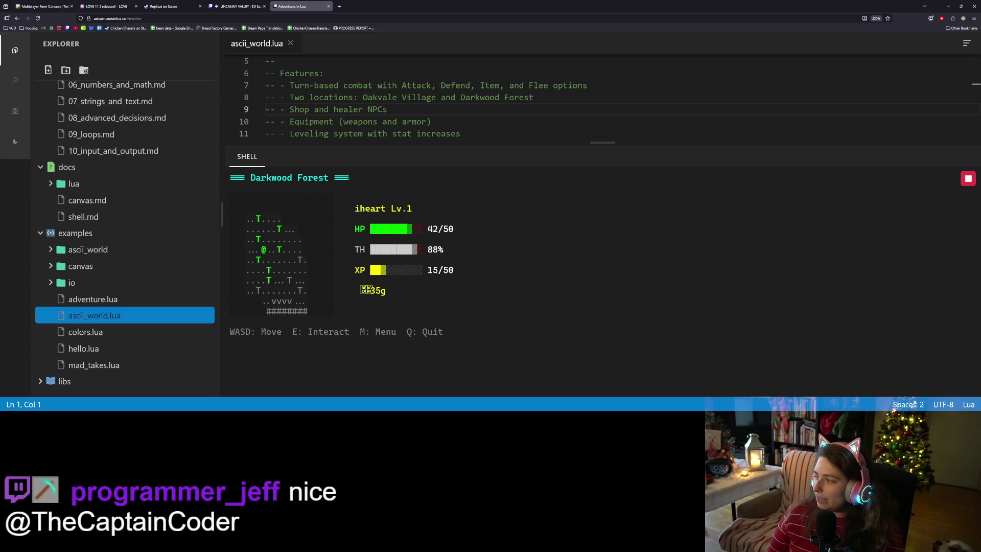
Explore the forest into a Goblin battle and defeat it with five attacks.
{"action": "key", "text": "w"}
{"action": "key", "text": "w"}
{"action": "key", "text": "w"}
{"action": "key", "text": "w"}
{"action": "key", "text": "d"}
{"action": "key", "text": "d"}
{"action": "key", "text": "d"}
{"action": "key", "text": "s"}
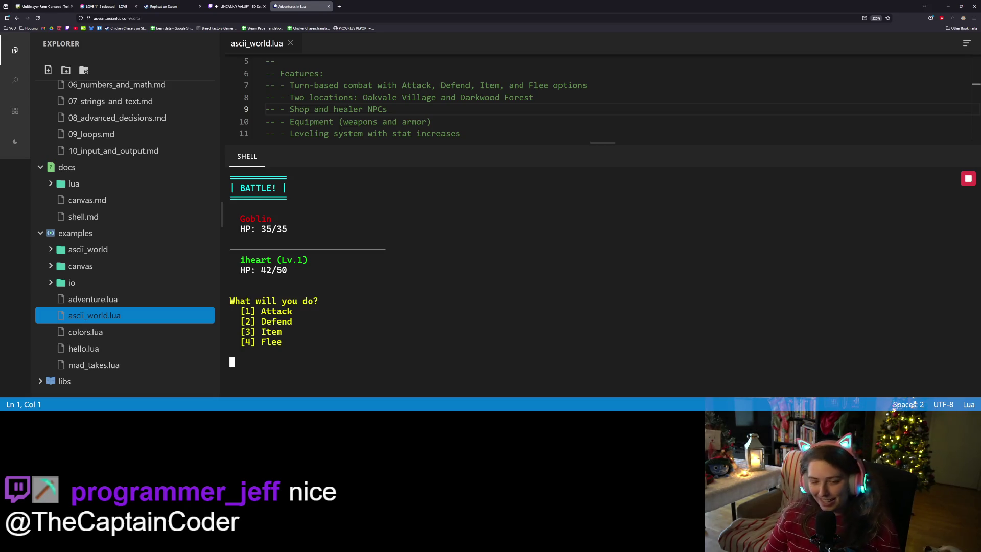
{"action": "type", "text": "1"}
{"action": "key", "text": "Return"}
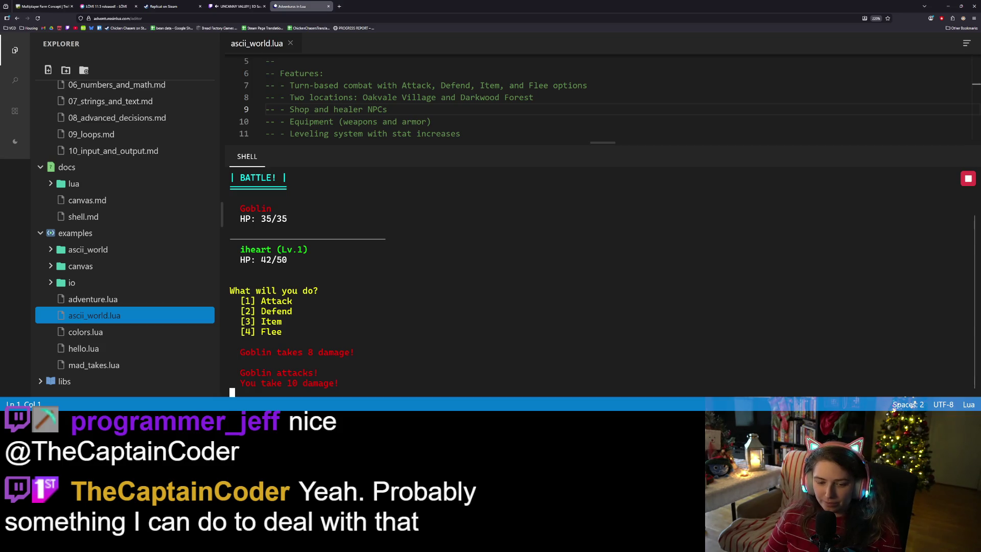
{"action": "type", "text": "1"}
{"action": "key", "text": "Return"}
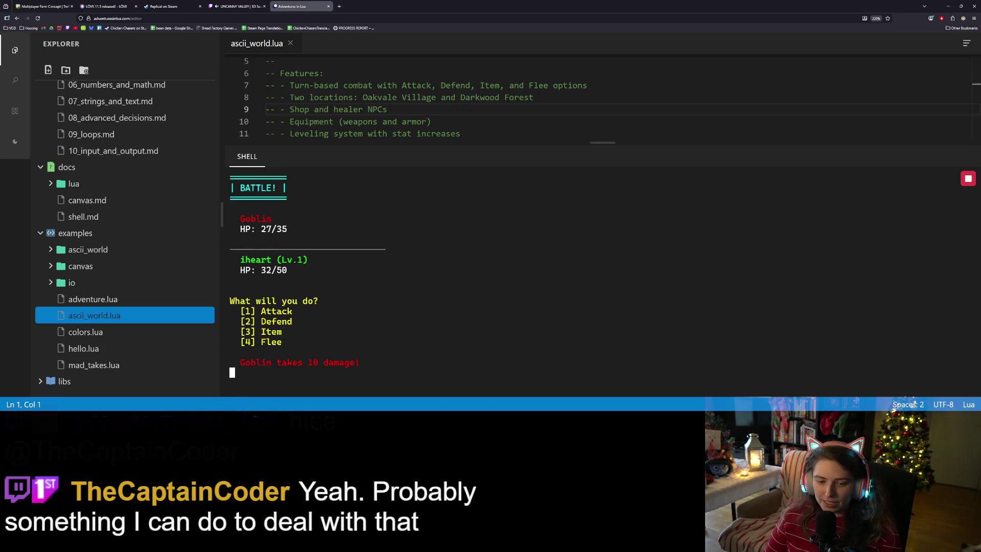
{"action": "type", "text": "1"}
{"action": "key", "text": "Return"}
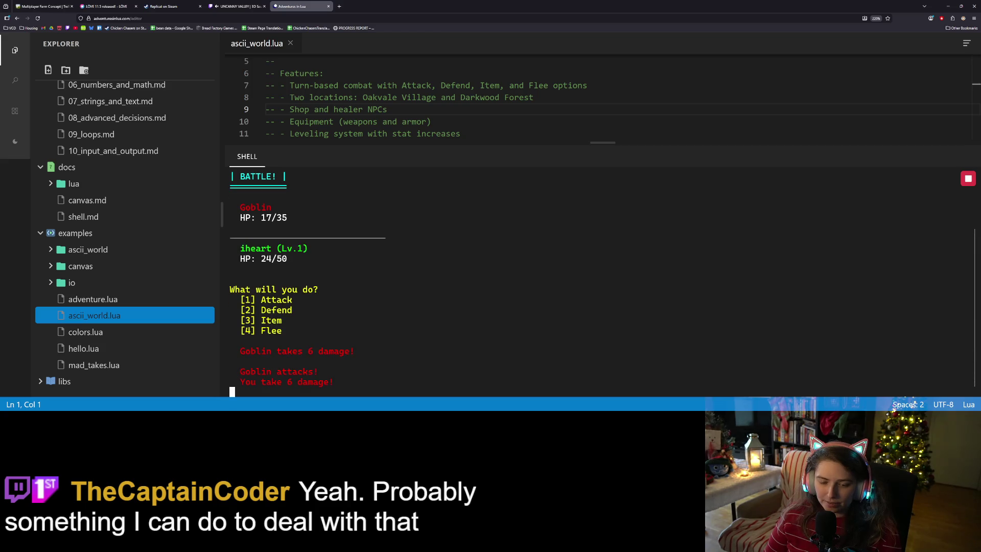
{"action": "type", "text": "1"}
{"action": "key", "text": "Return"}
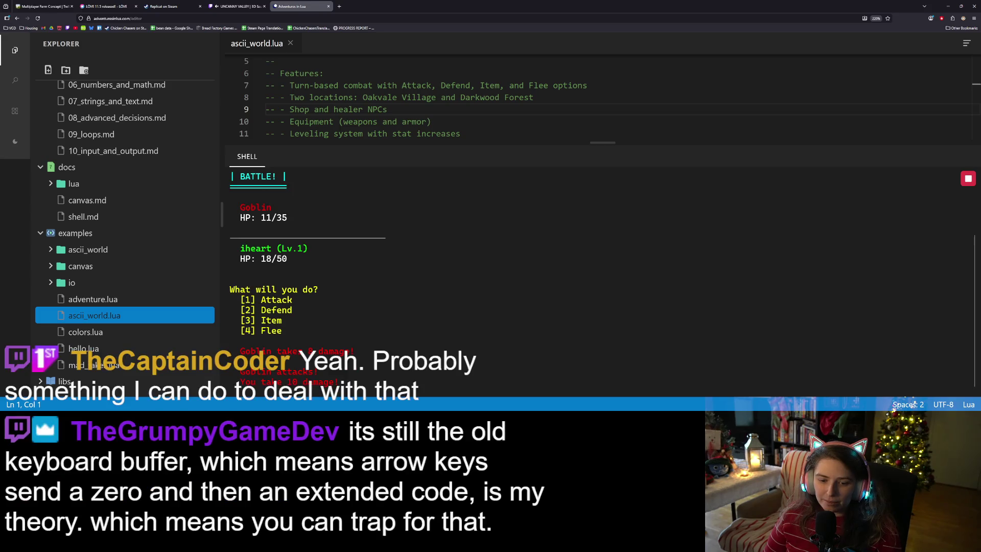
{"action": "type", "text": "1"}
{"action": "key", "text": "Return"}
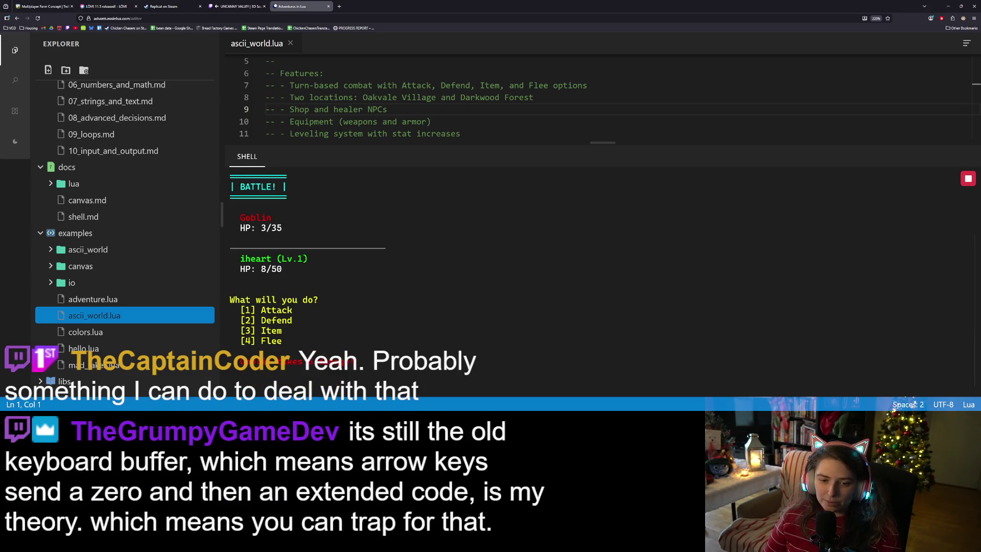
{"action": "key", "text": "Return"}
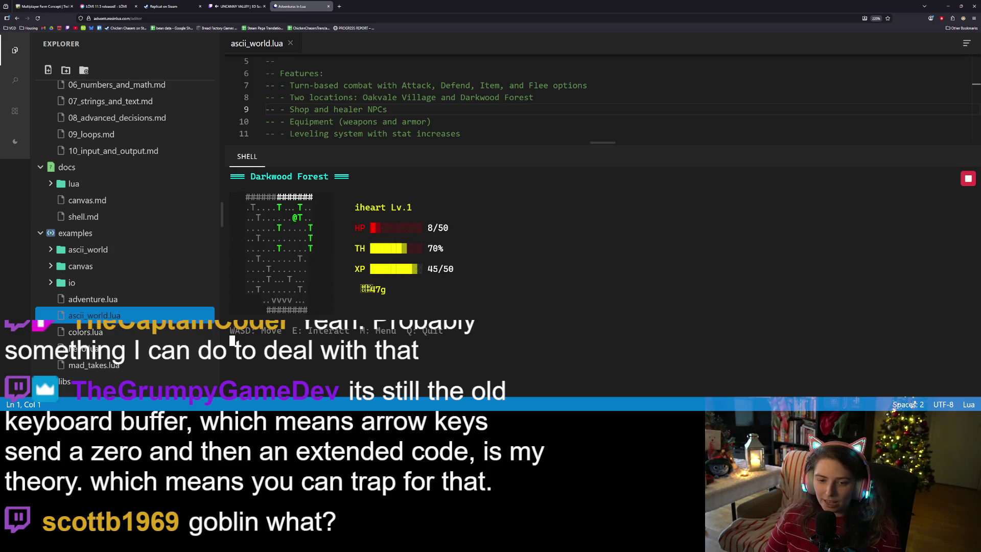
Flee a Green Slime and walk south into Oakvale Village to the Healers' Hut.
{"action": "key", "text": "s"}
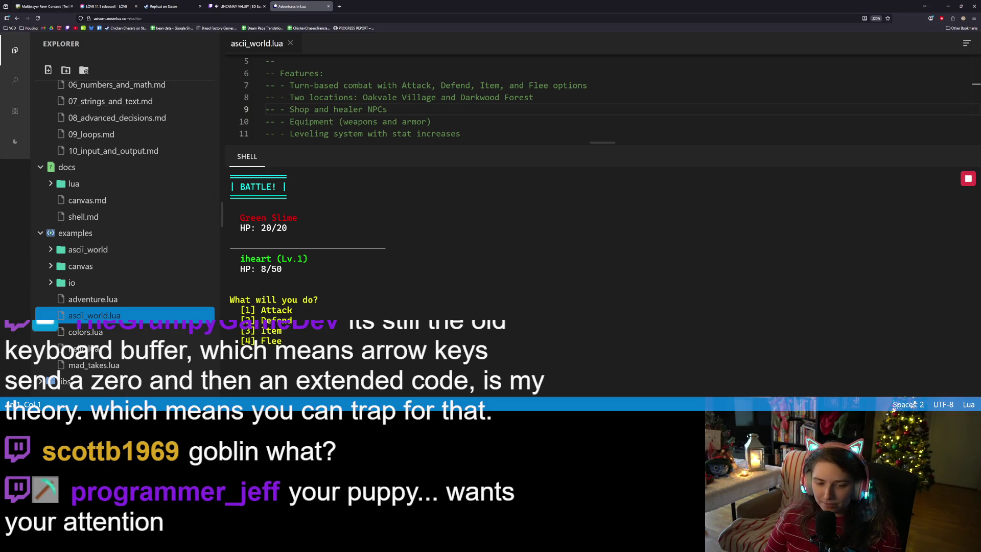
{"action": "key", "text": "4"}
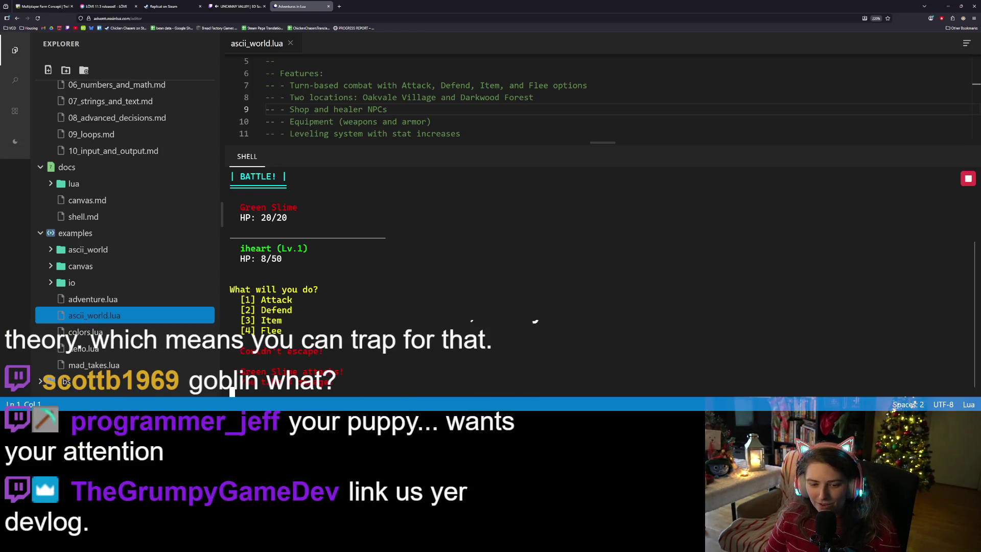
{"action": "key", "text": "4"}
{"action": "key", "text": "s"}
{"action": "key", "text": "s"}
{"action": "key", "text": "s"}
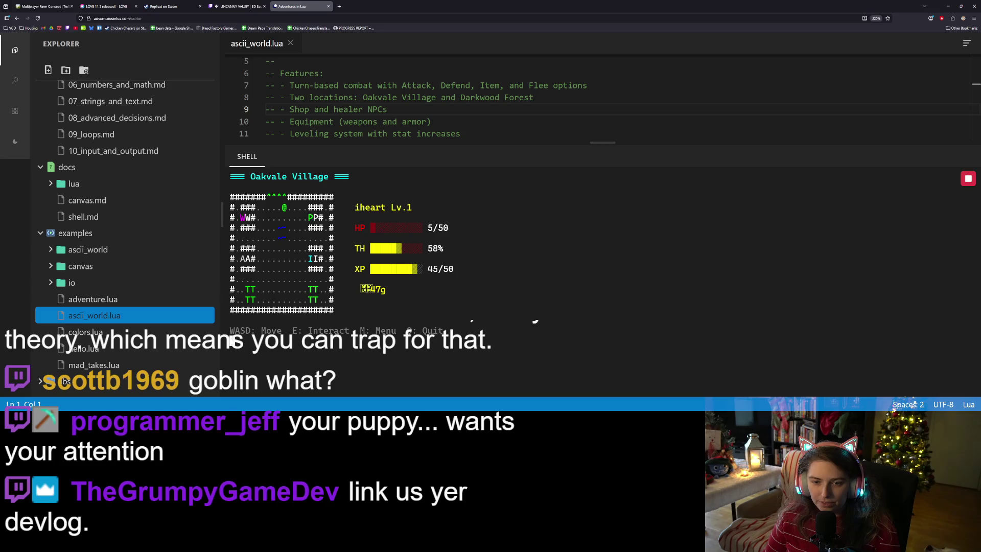
{"action": "key", "text": "s"}
{"action": "key", "text": "d"}
{"action": "key", "text": "d"}
{"action": "key", "text": "d"}
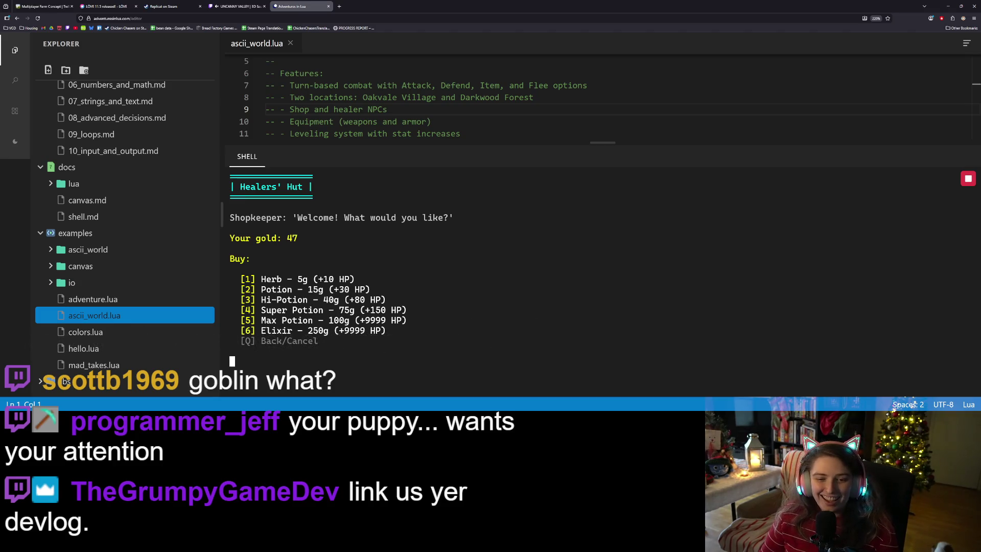
Buy a Potion for 15 gold, leave the shop, and step left in the village.
{"action": "key", "text": "2"}
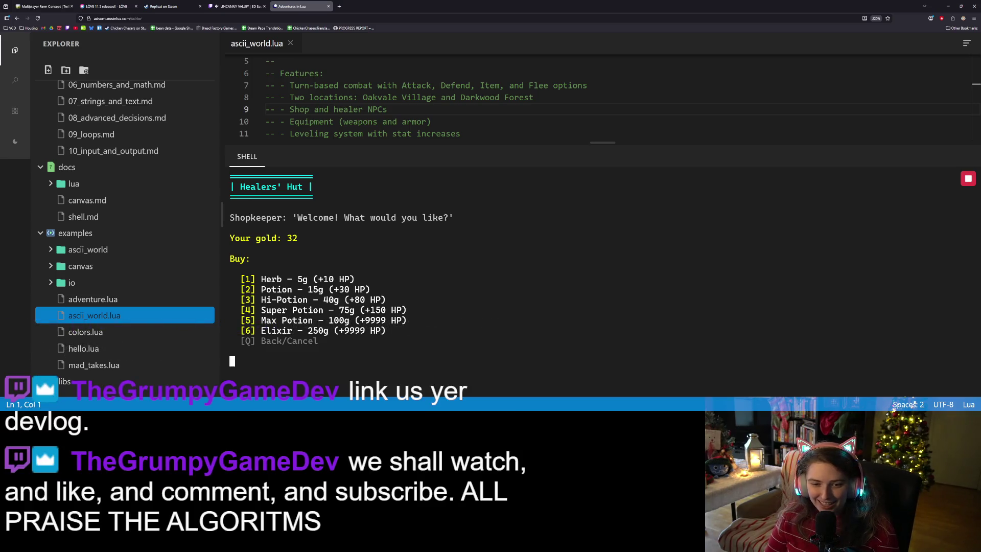
{"action": "key", "text": "q"}
{"action": "key", "text": "a"}
{"action": "key", "text": "a"}
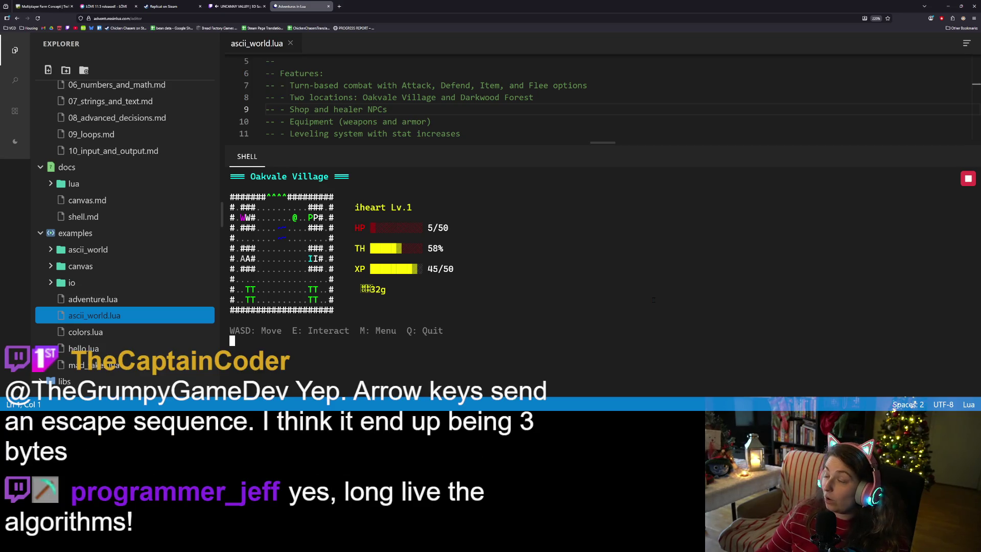
{"action": "key", "text": "a"}
{"action": "key", "text": "a"}
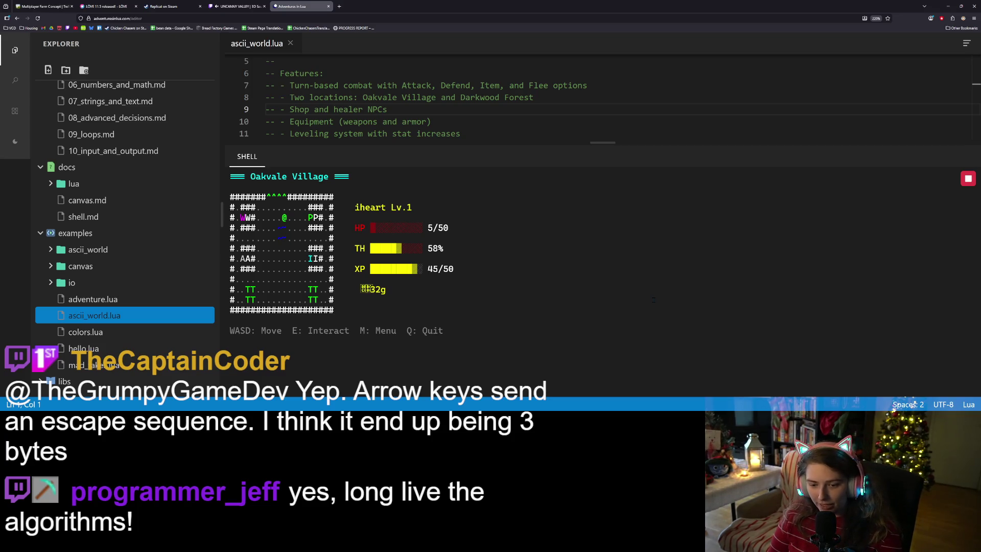
Drink the Potion from the status menu's inventory, raising HP from 5/50 to 35/50.
{"action": "key", "text": "m"}
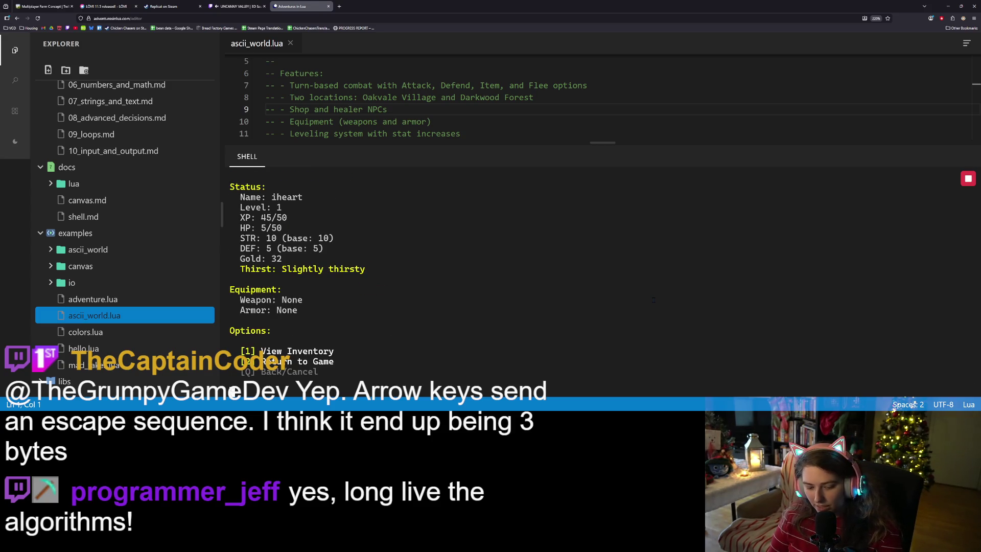
{"action": "key", "text": "1"}
{"action": "key", "text": "1"}
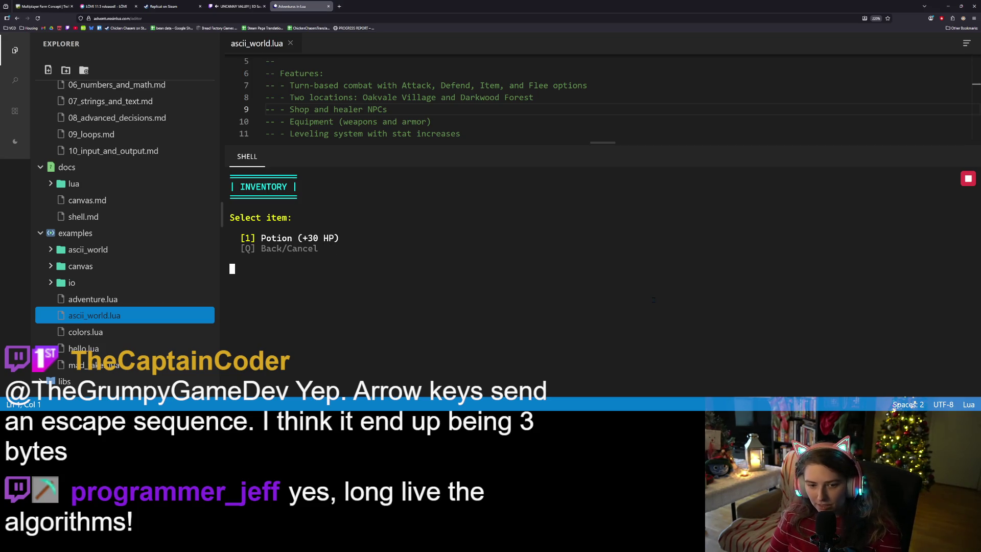
{"action": "key", "text": "q"}
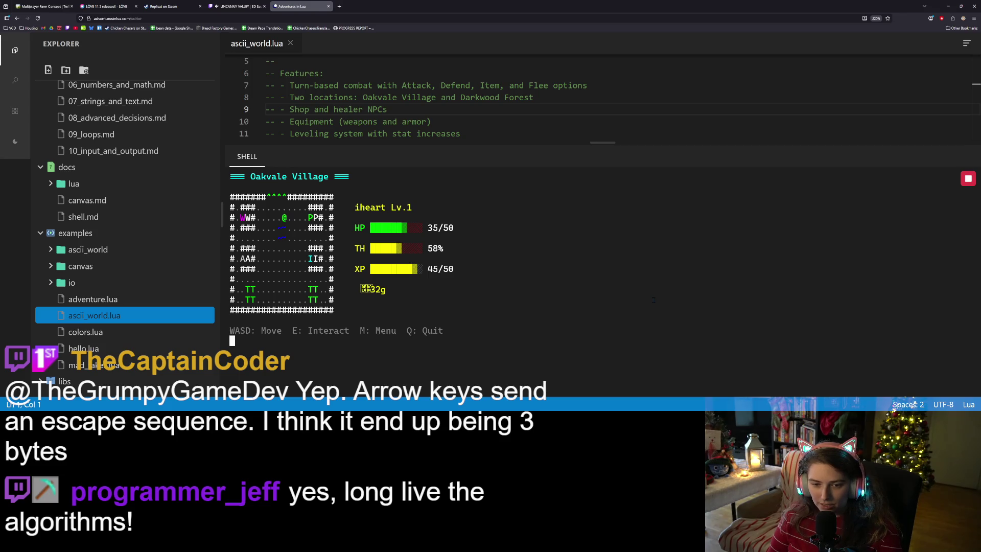
Walk the hero left and down through Oakvale Village, then enlarge the page to inspect the gold.
{"action": "key", "text": "a"}
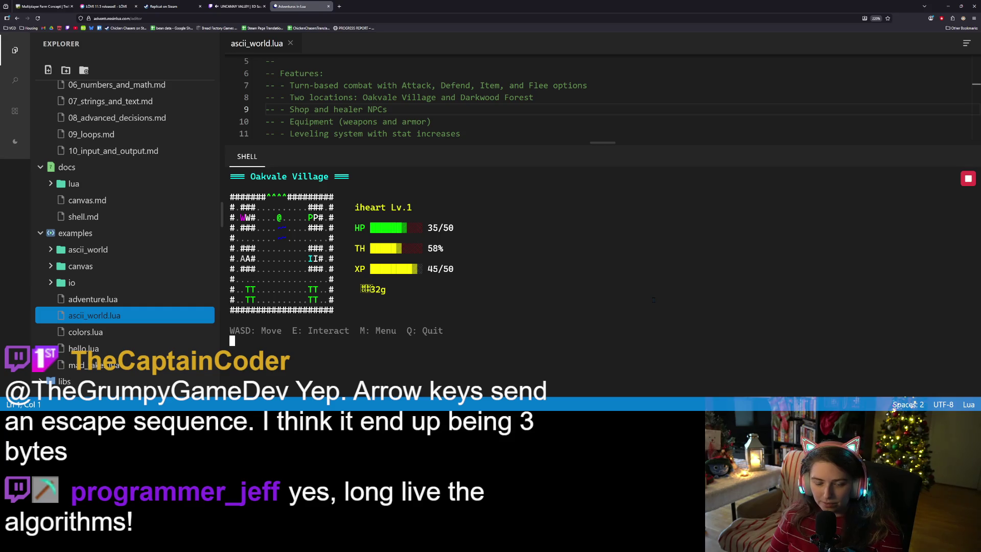
{"action": "key", "text": "a"}
{"action": "key", "text": "s"}
{"action": "key", "text": "s"}
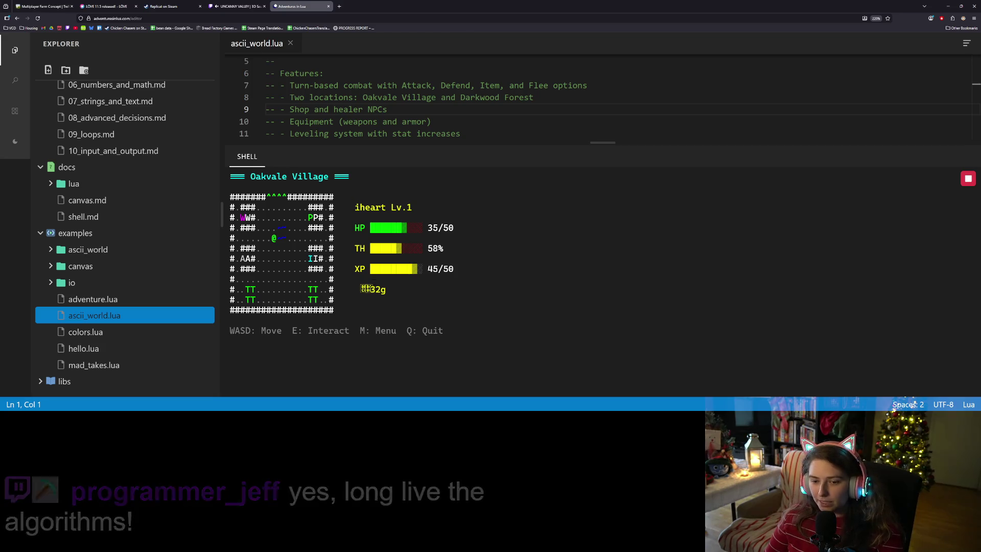
{"action": "key", "text": "m"}
{"action": "key", "text": "ctrl+plus"}
{"action": "key", "text": "ctrl+plus"}
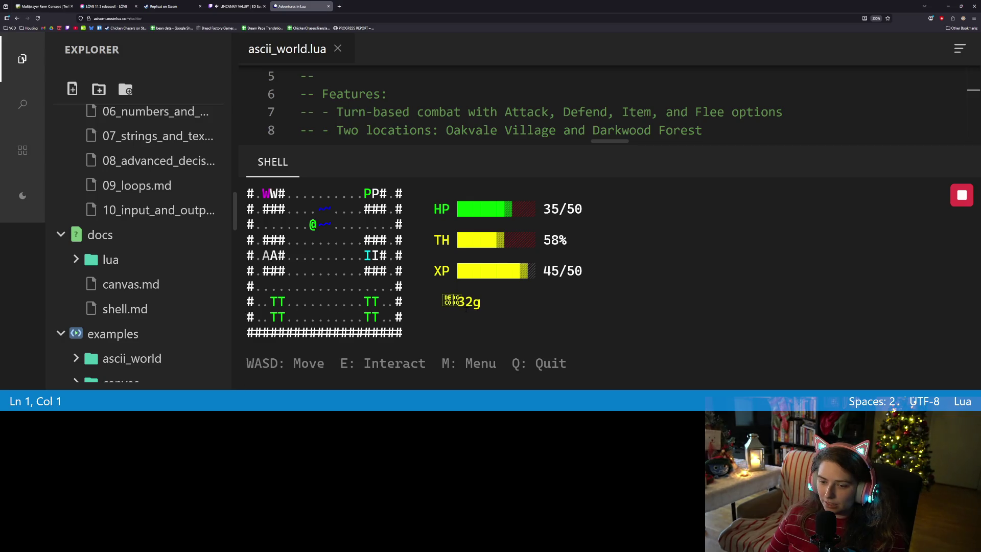
Reduce the browser zoom with Ctrl+minus until the file list, code and game shell fit.
{"action": "key", "text": "ctrl+minus"}
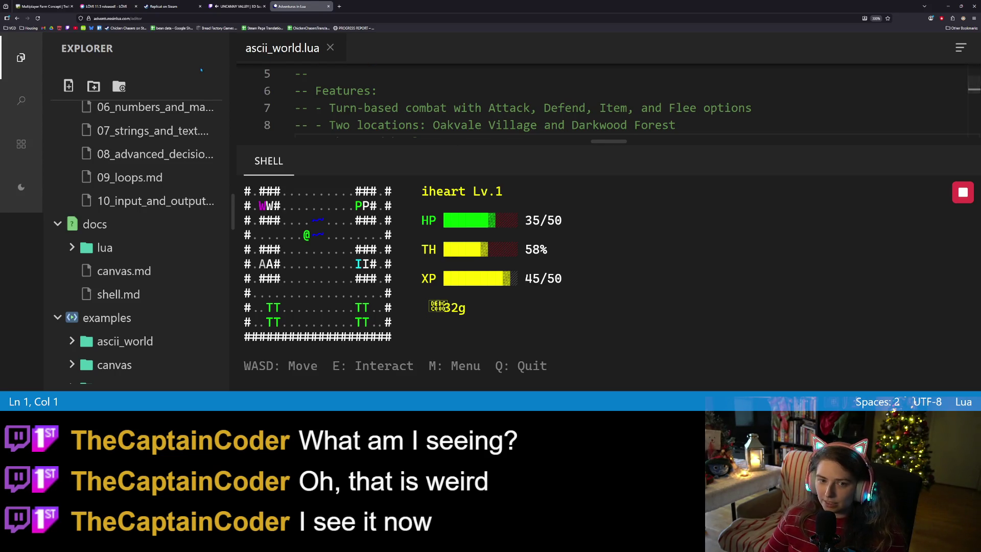
{"action": "key", "text": "ctrl+minus"}
{"action": "key", "text": "ctrl+minus"}
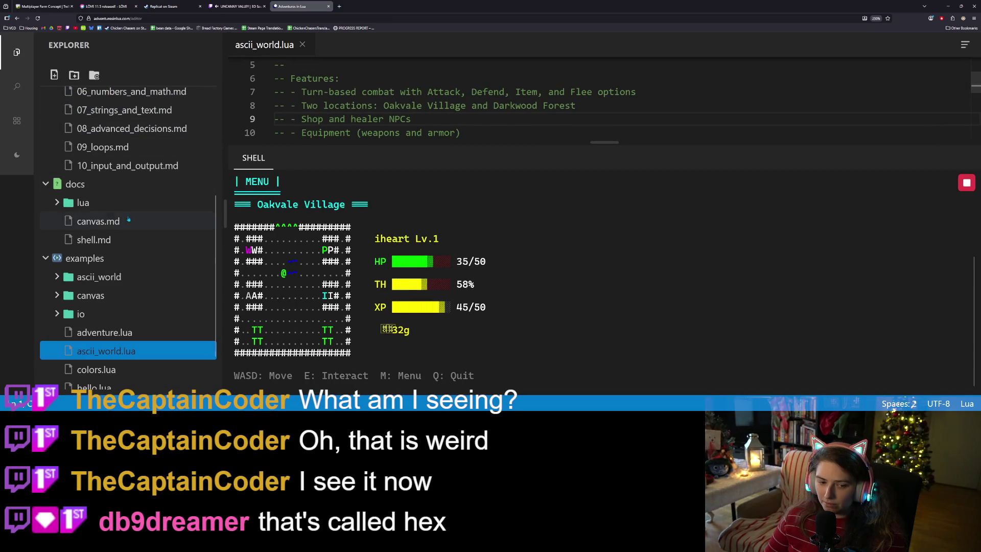
{"action": "key", "text": "m"}
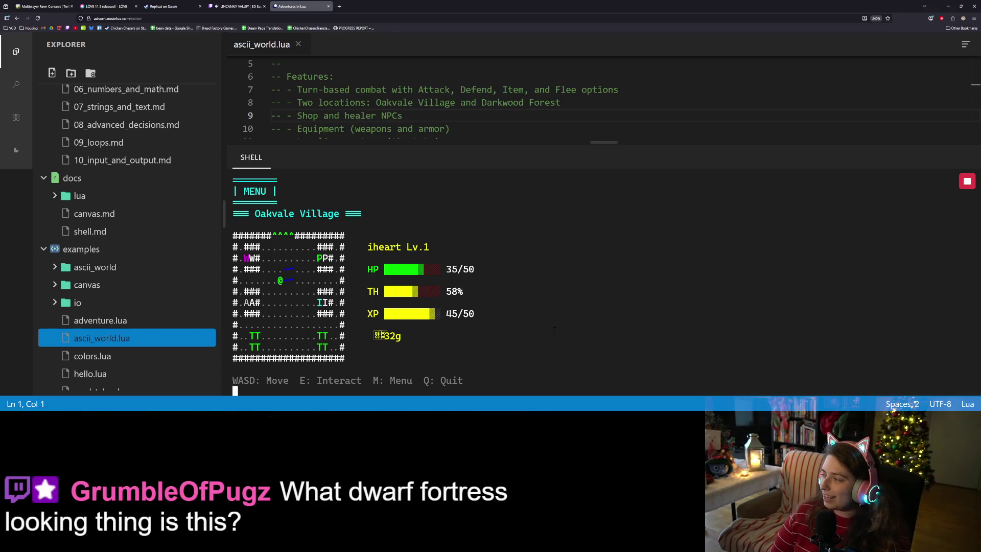
Walk the hero through Oakvale Village to its top exit and north into Darkwood Forest.
{"action": "key", "text": "w"}
{"action": "key", "text": "s"}
{"action": "key", "text": "s"}
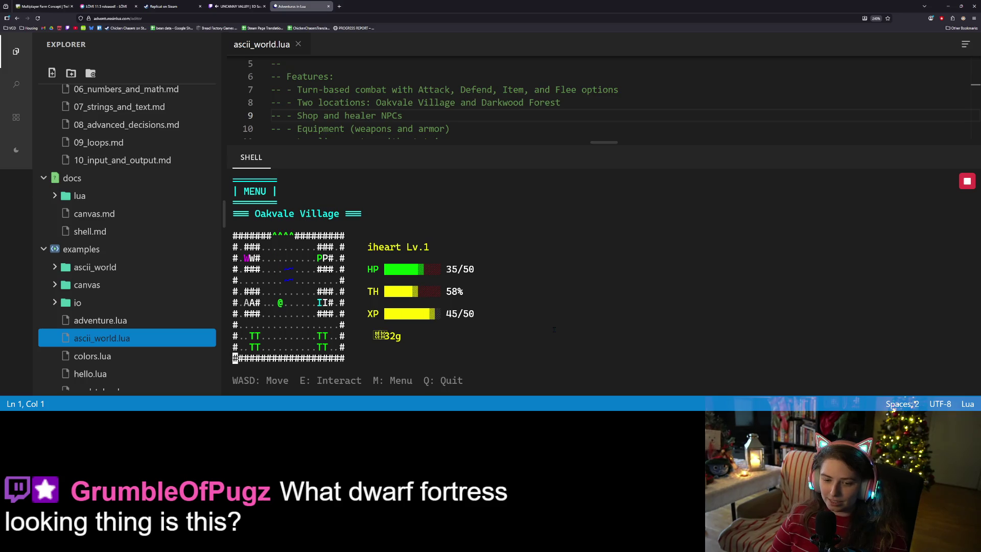
{"action": "key", "text": "d"}
{"action": "key", "text": "d"}
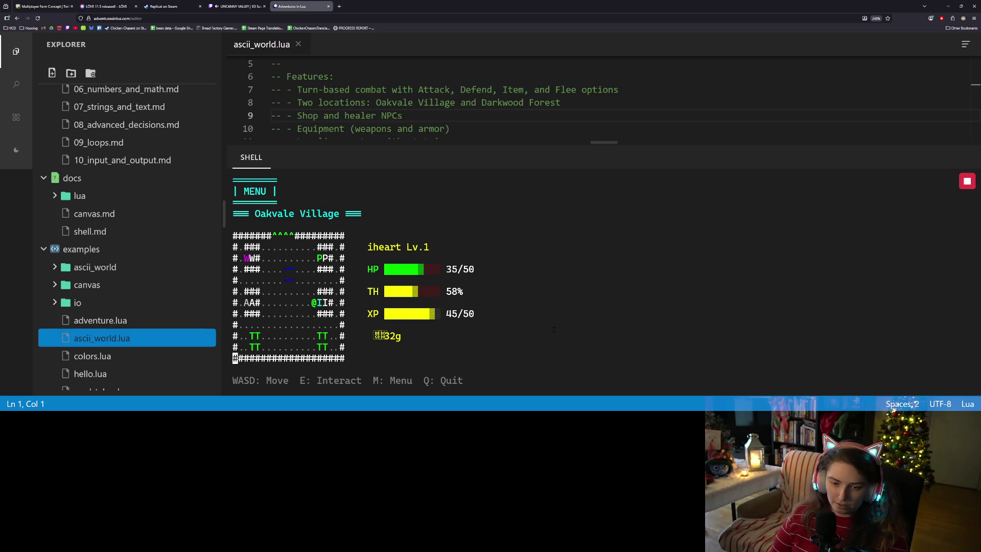
{"action": "key", "text": "a"}
{"action": "key", "text": "w"}
{"action": "key", "text": "w"}
{"action": "key", "text": "w"}
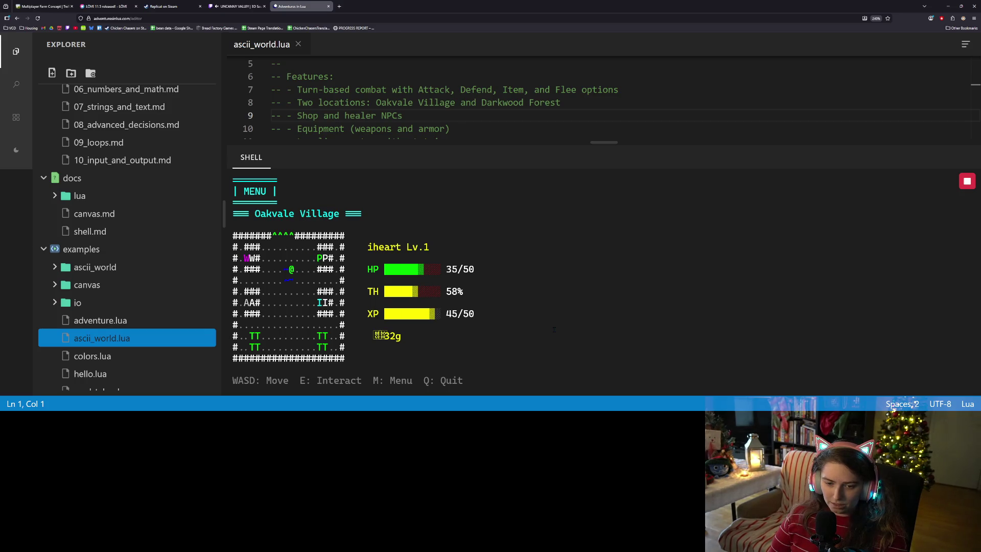
{"action": "key", "text": "d"}
{"action": "key", "text": "w"}
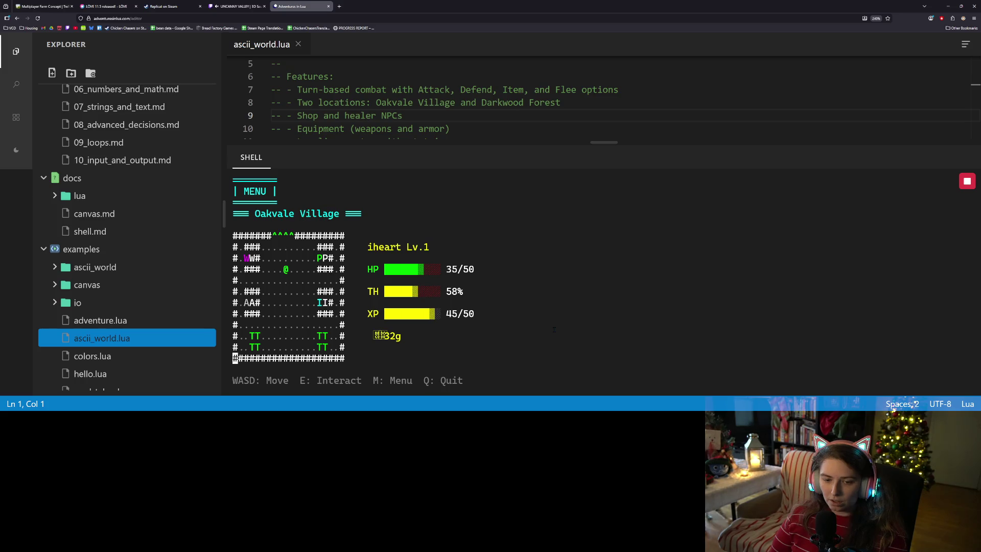
{"action": "key", "text": "a"}
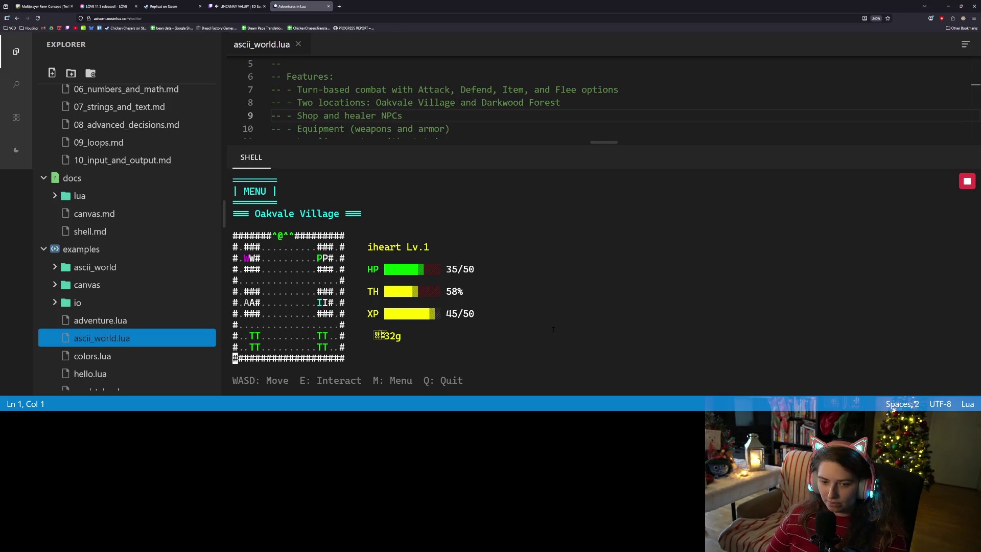
{"action": "key", "text": "w"}
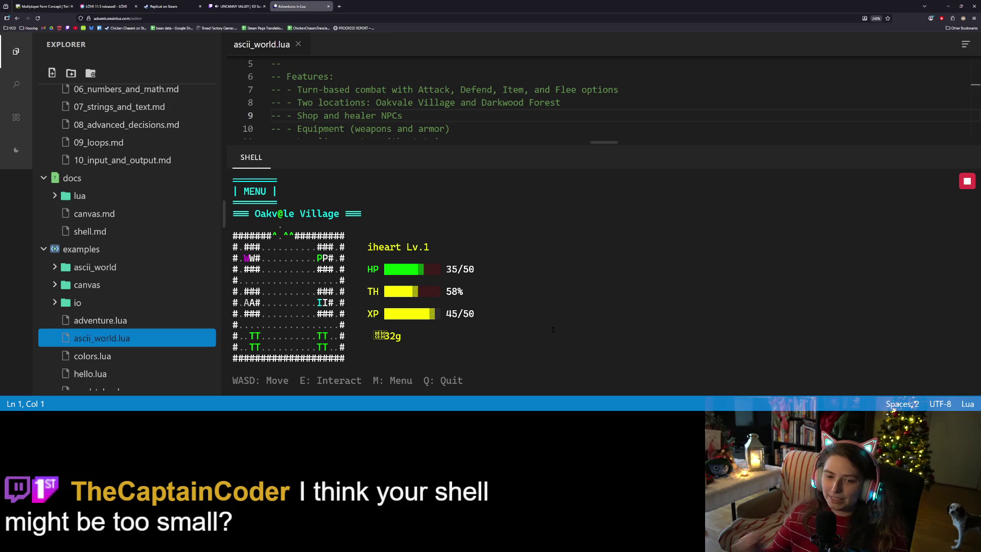
{"action": "key", "text": "w"}
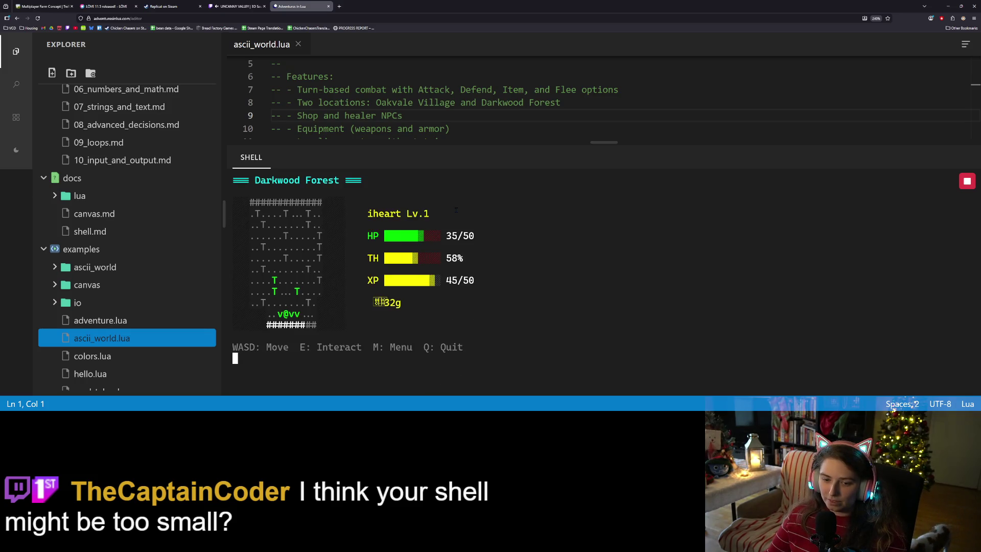
Step back into the village and out again, roam Darkwood Forest into a Goblin encounter, and attack.
{"action": "key", "text": "s"}
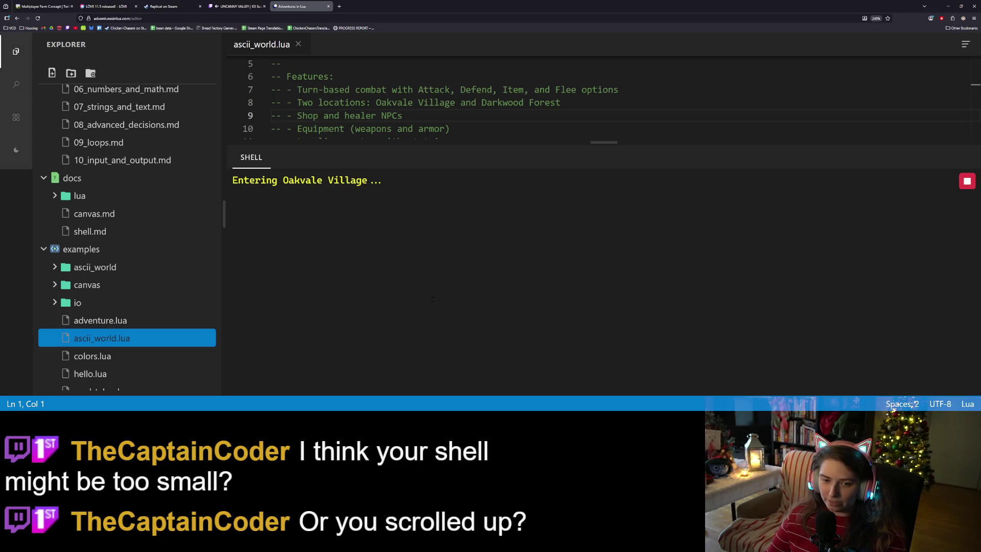
{"action": "key", "text": "s"}
{"action": "key", "text": "w"}
{"action": "key", "text": "w"}
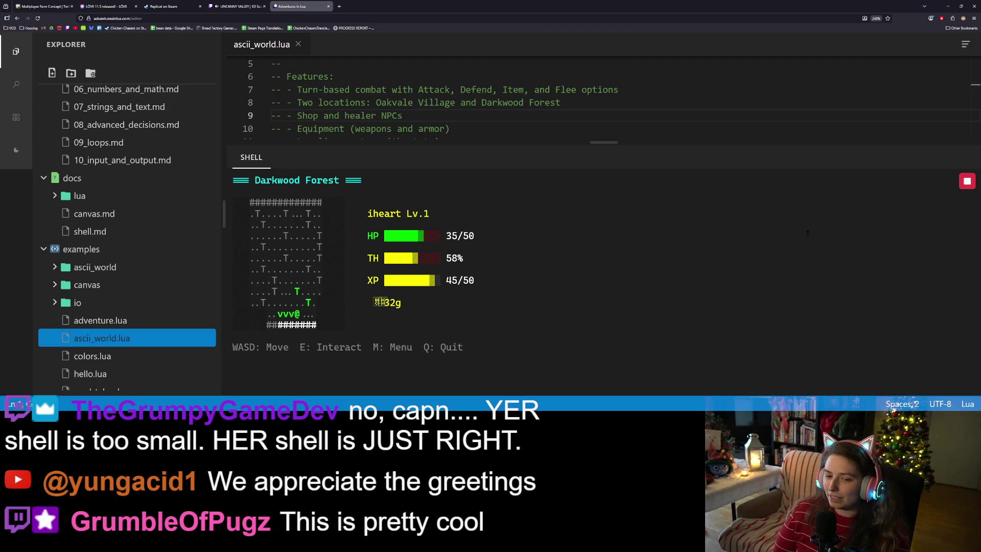
{"action": "type", "text": "a"}
{"action": "key", "text": "Return"}
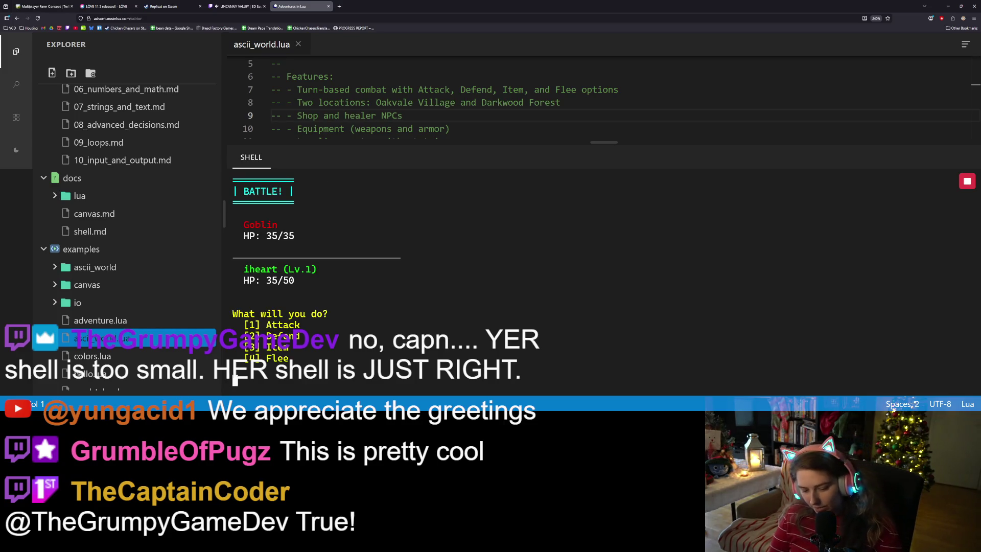
{"action": "type", "text": "1"}
{"action": "key", "text": "Return"}
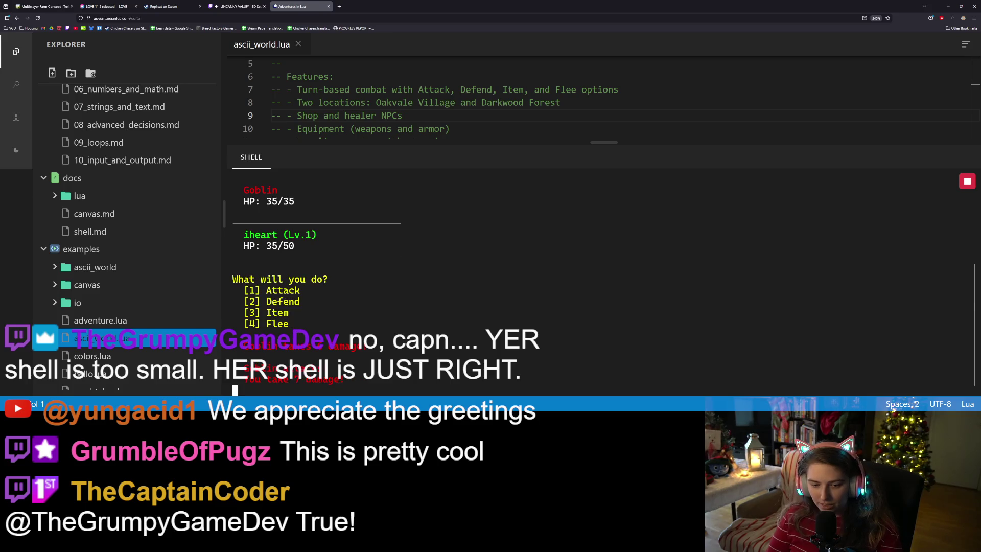
Attack the Goblin three more times, lose, and return to Oakvale at 50/50 HP with 16 gold.
{"action": "type", "text": "1"}
{"action": "key", "text": "Return"}
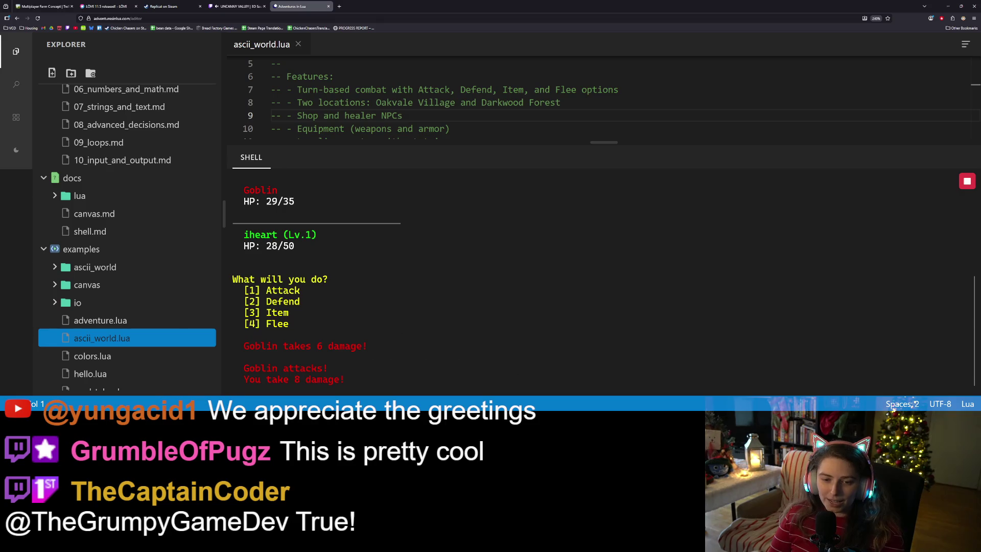
{"action": "type", "text": "1"}
{"action": "key", "text": "Return"}
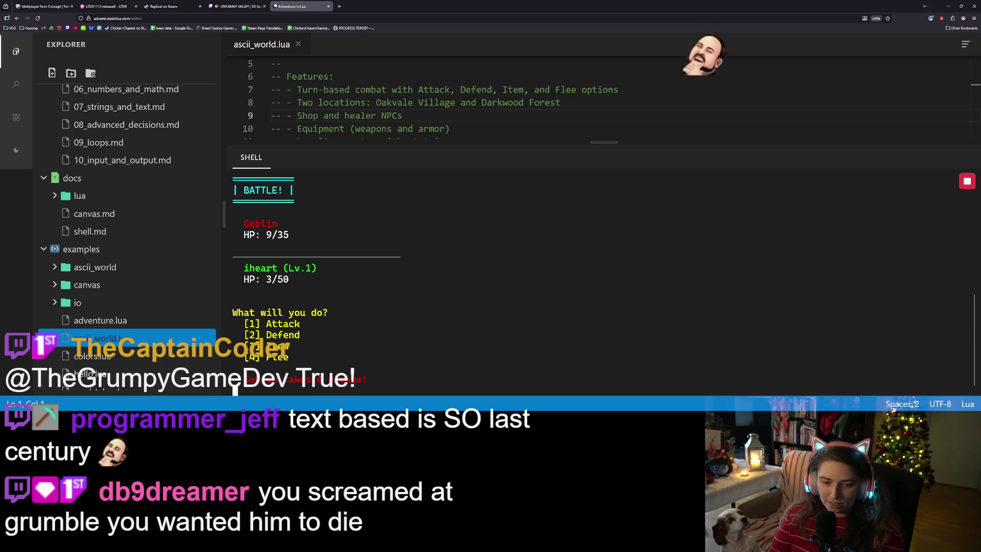
{"action": "type", "text": "1"}
{"action": "key", "text": "Return"}
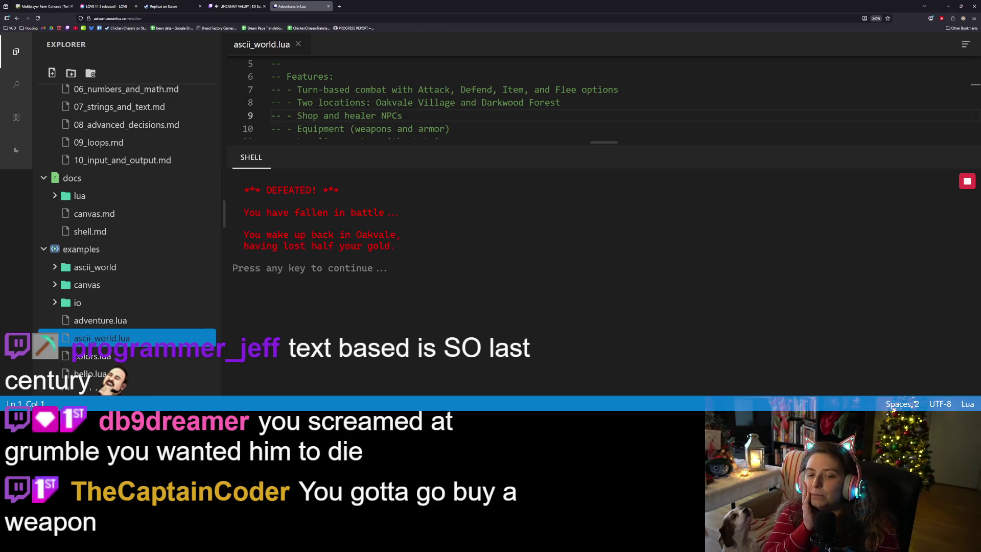
{"action": "key", "text": "Return"}
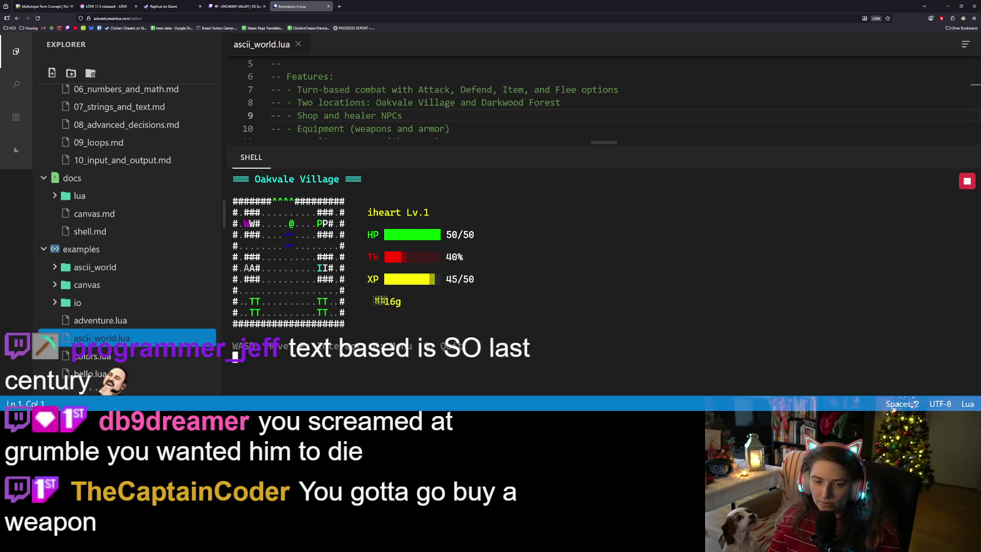
Browse the Healers' Hut wares, then walk down and enter The Rusty Anchor Inn.
{"action": "key", "text": "d"}
{"action": "key", "text": "d"}
{"action": "key", "text": "d"}
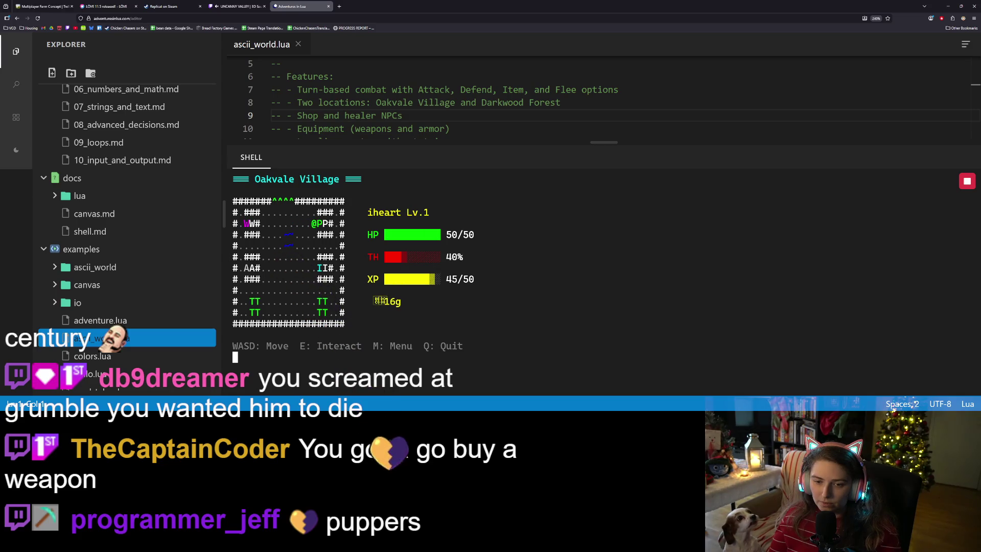
{"action": "key", "text": "e"}
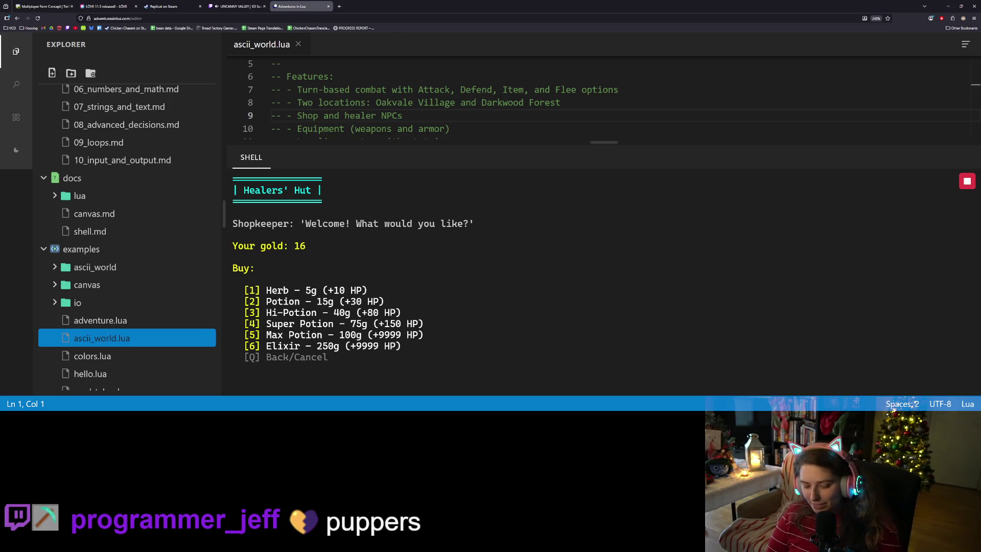
{"action": "key", "text": "q"}
{"action": "key", "text": "s"}
{"action": "key", "text": "s"}
{"action": "key", "text": "e"}
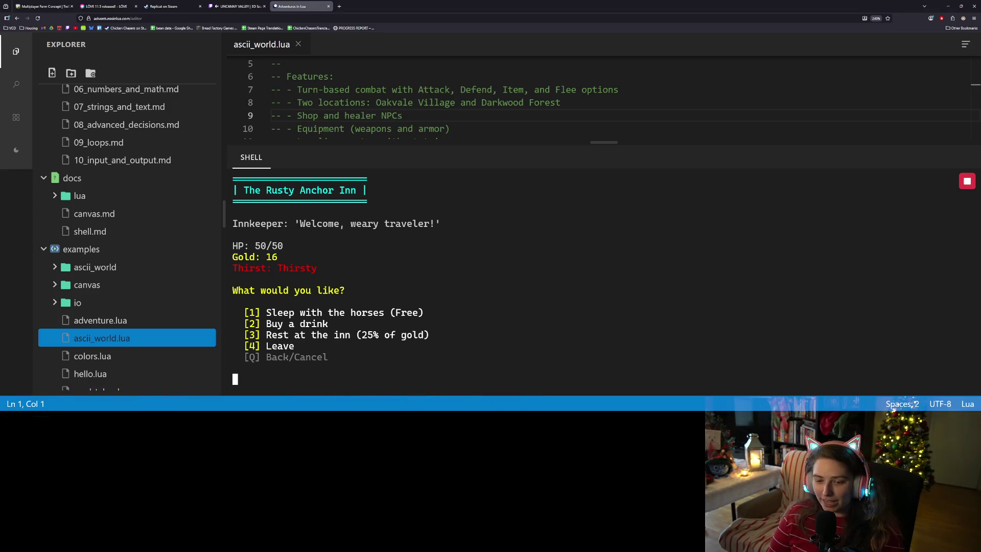
Order a free Water at the inn, raising TH to 70%, and leave for the village map.
{"action": "type", "text": "2"}
{"action": "key", "text": "Return"}
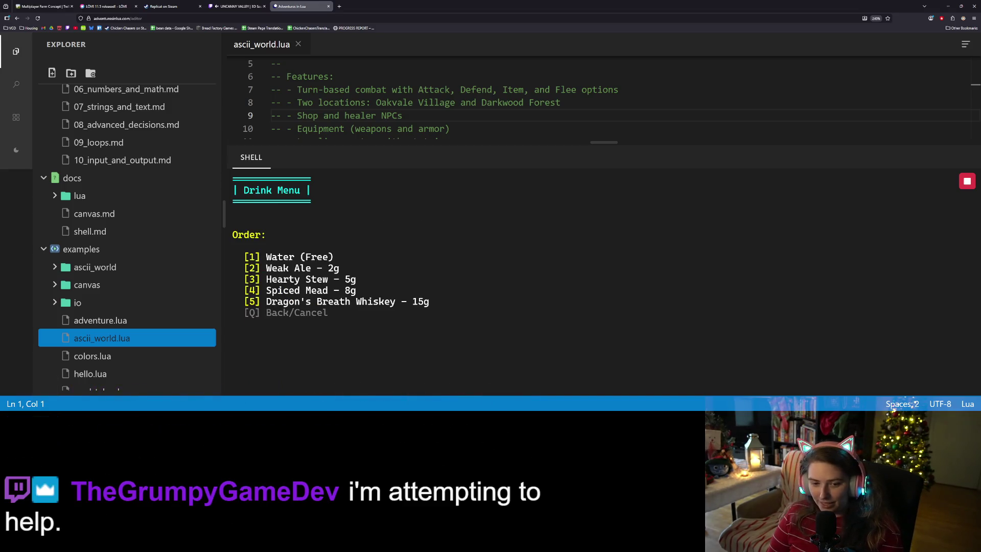
{"action": "type", "text": "1"}
{"action": "key", "text": "Return"}
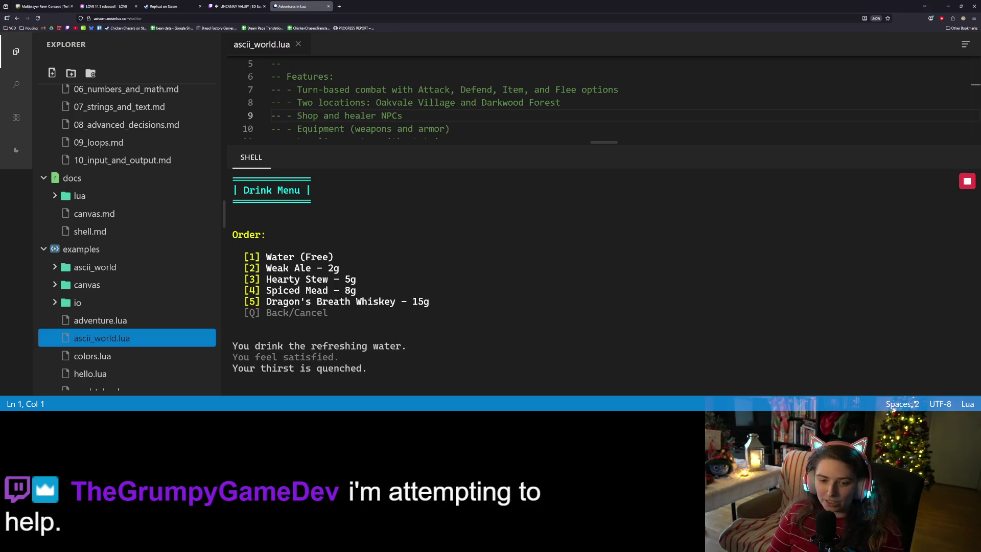
{"action": "key", "text": "Return"}
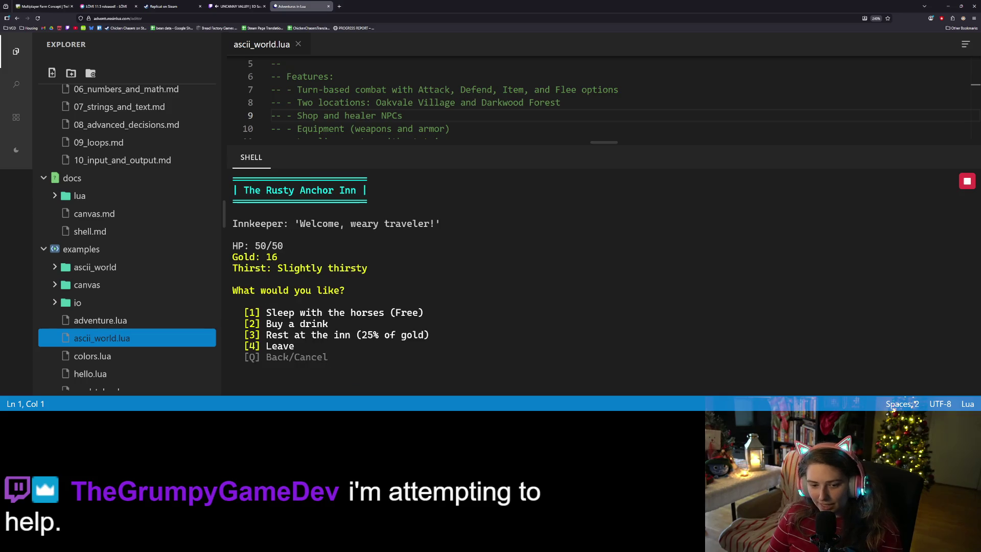
{"action": "type", "text": "4"}
{"action": "key", "text": "Return"}
Walk past the Healers' Hut, decline a quit prompt, and reach the W weapon shop.
{"action": "key", "text": "w"}
{"action": "key", "text": "w"}
{"action": "key", "text": "w"}
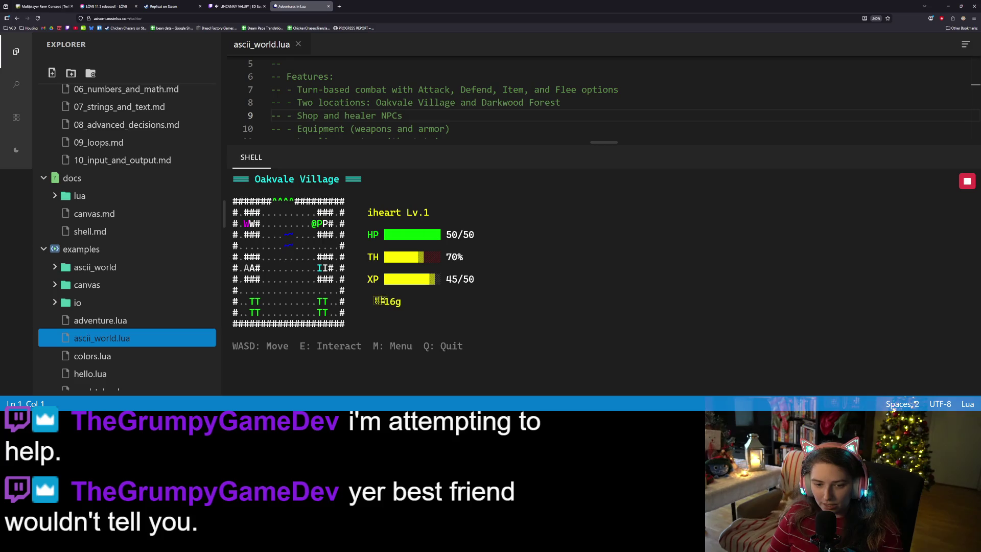
{"action": "key", "text": "e"}
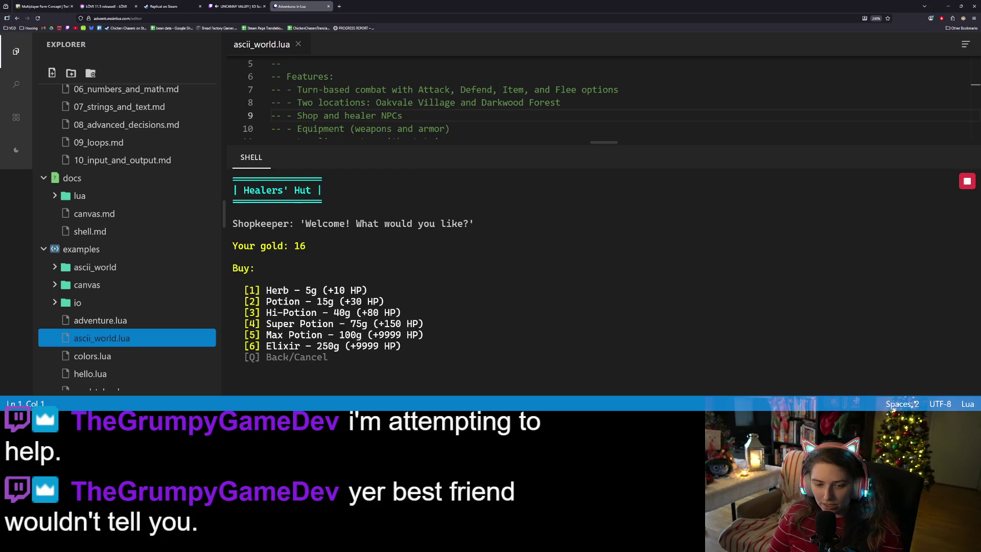
{"action": "key", "text": "q"}
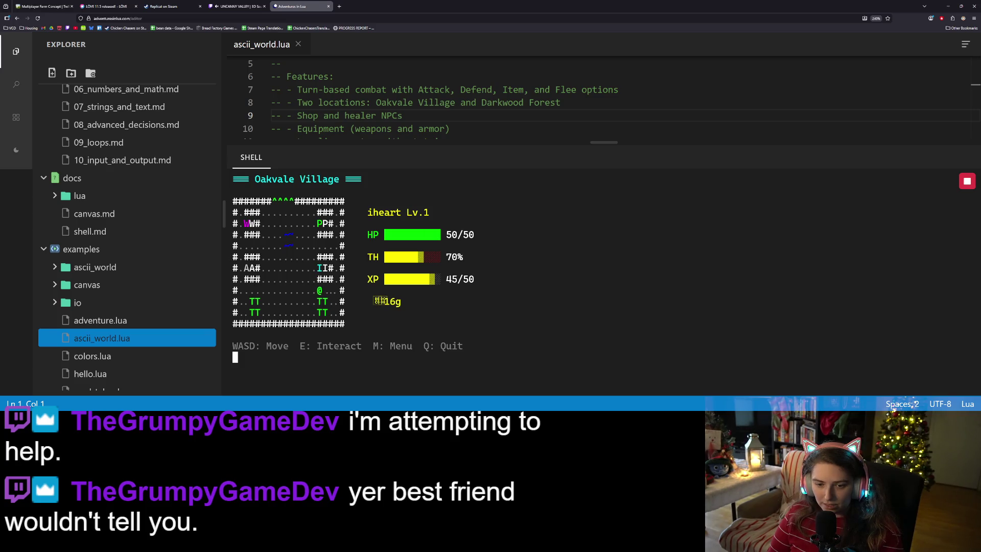
{"action": "key", "text": "s"}
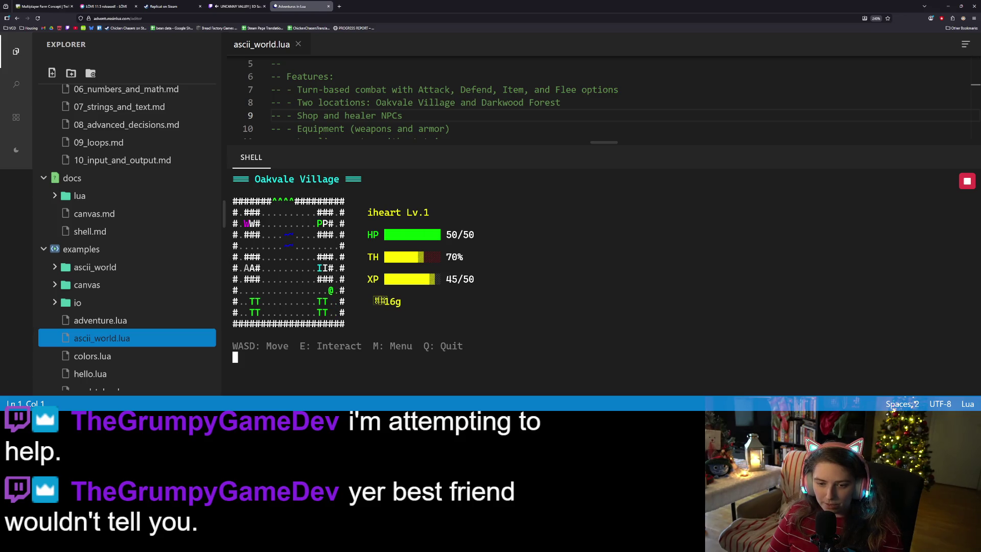
{"action": "key", "text": "a"}
{"action": "key", "text": "a"}
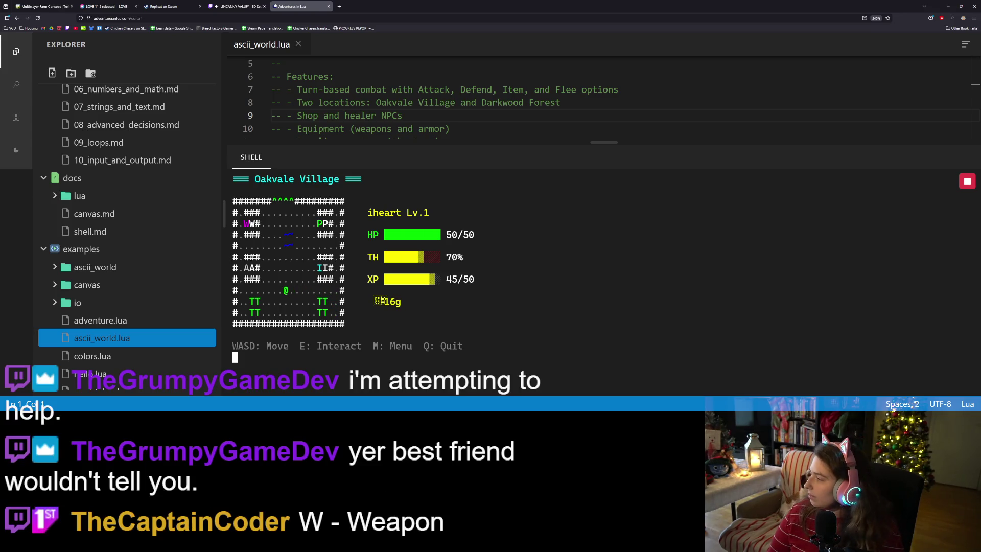
{"action": "key", "text": "q"}
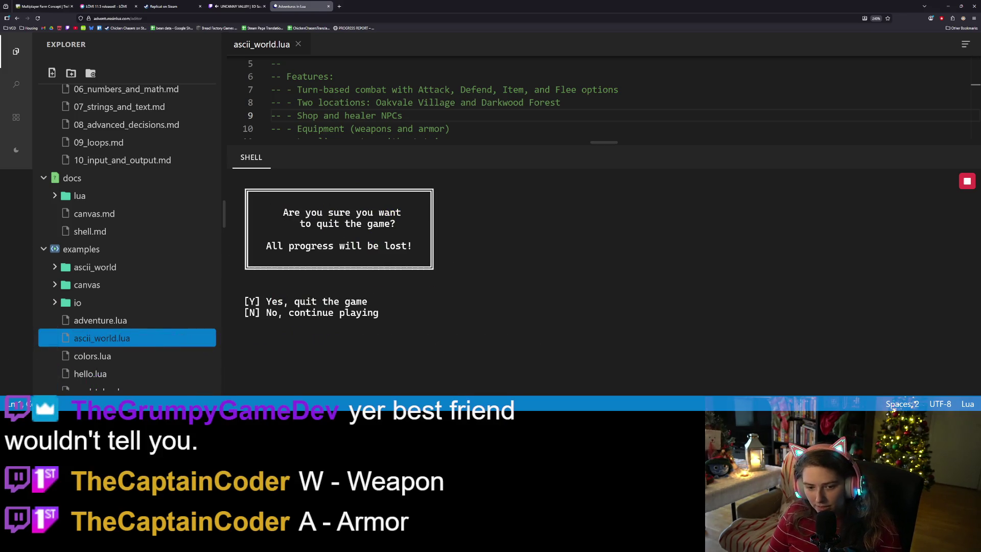
{"action": "key", "text": "n"}
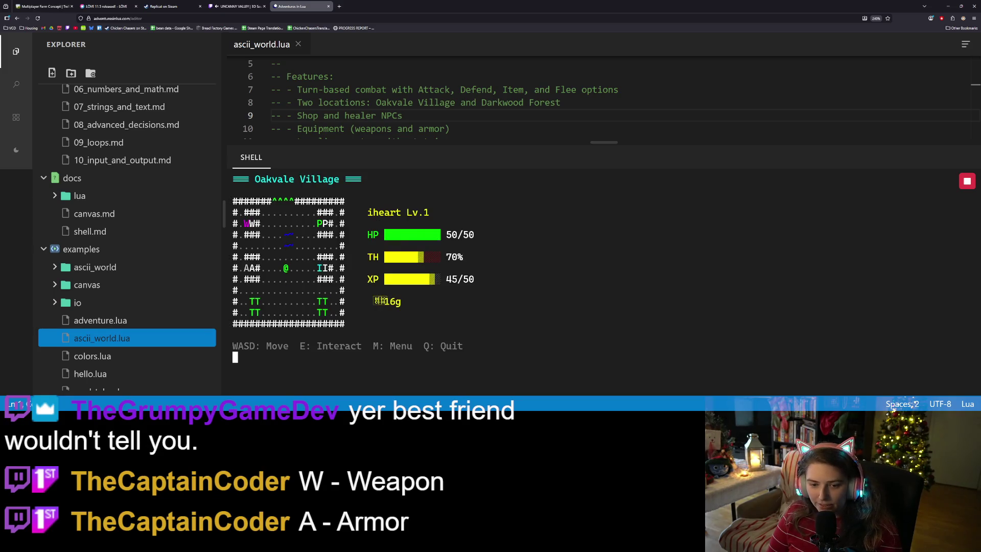
{"action": "key", "text": "w"}
{"action": "key", "text": "w"}
{"action": "key", "text": "w"}
{"action": "key", "text": "a"}
{"action": "key", "text": "a"}
{"action": "key", "text": "a"}
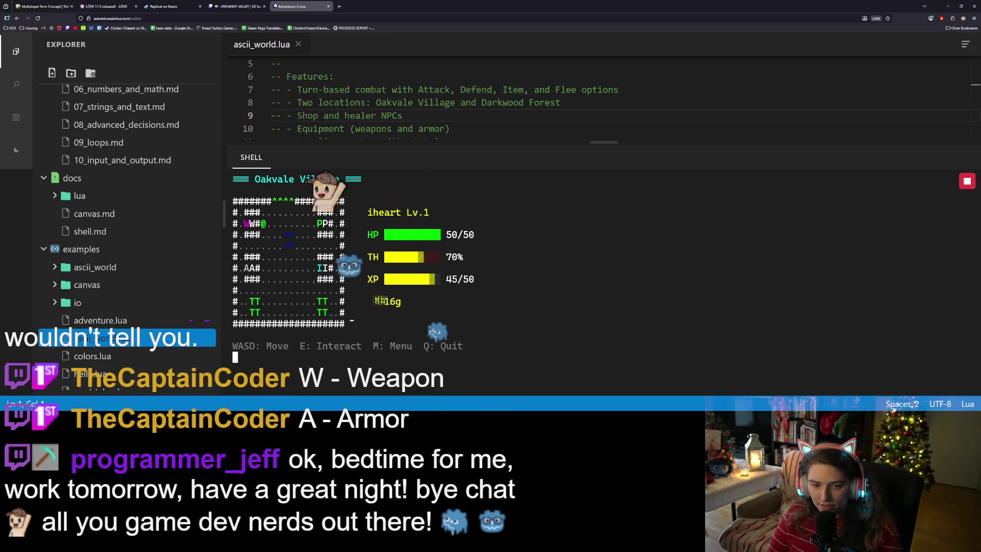
{"action": "key", "text": "a"}
{"action": "key", "text": "a"}
{"action": "key", "text": "a"}
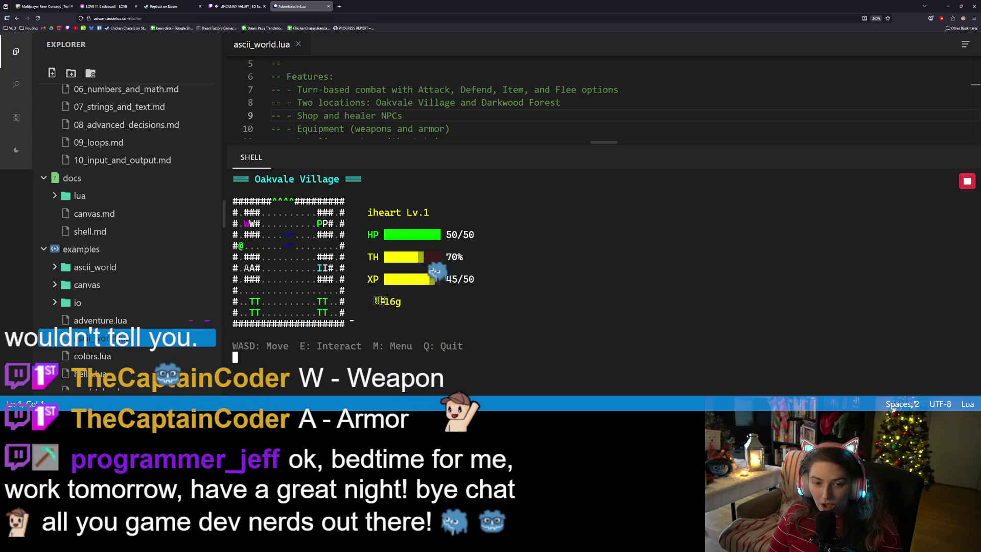
{"action": "key", "text": "e"}
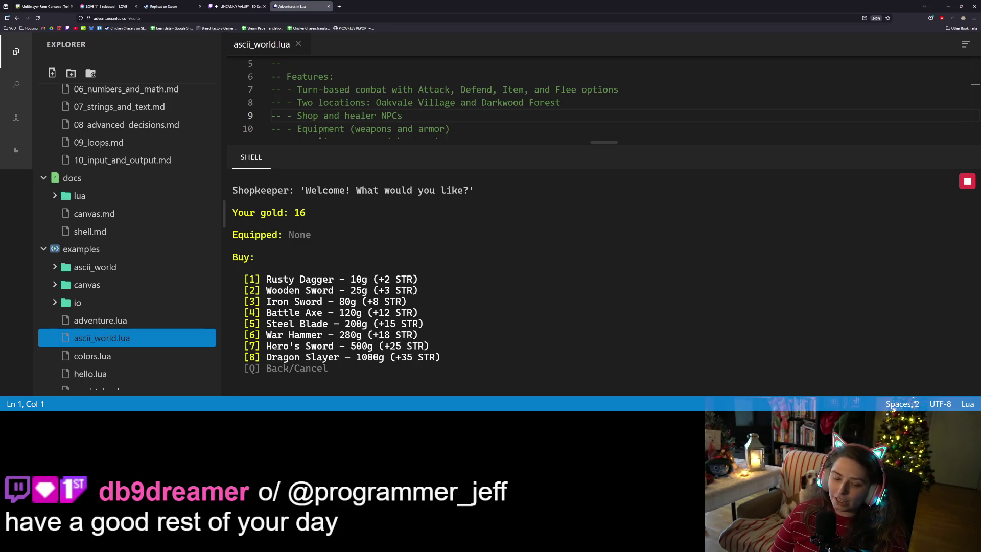
Buy and equip the Rusty Dagger, leaving 6 gold, then exit the weapon shop.
{"action": "type", "text": "1"}
{"action": "key", "text": "Return"}
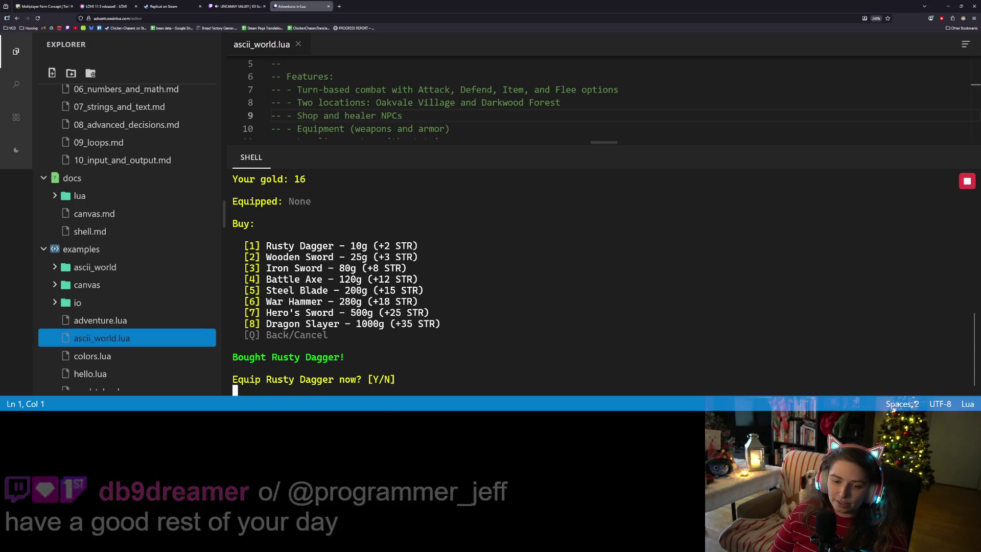
{"action": "type", "text": "y"}
{"action": "key", "text": "Return"}
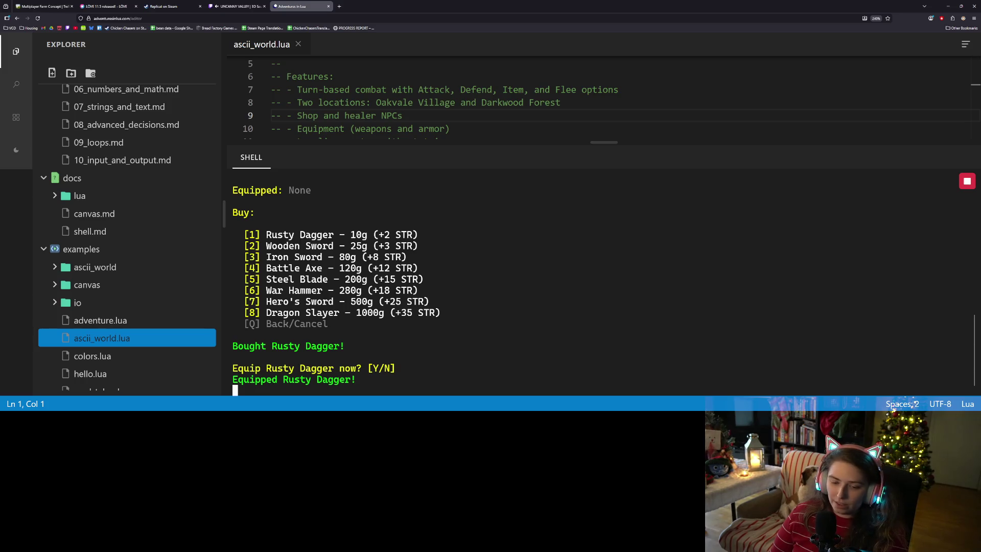
{"action": "key", "text": "Return"}
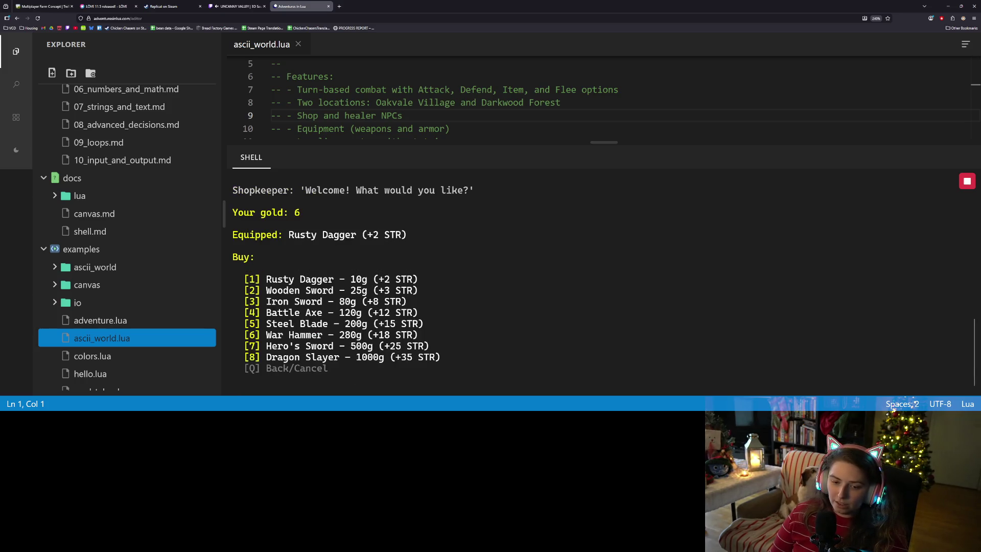
{"action": "type", "text": "q"}
{"action": "key", "text": "Return"}
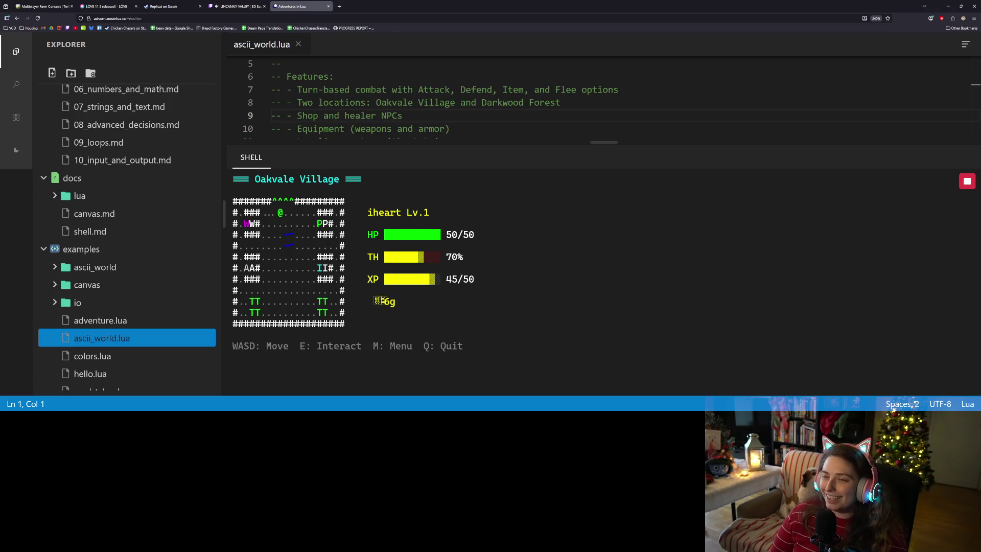
Walk north into Darkwood Forest until a Goblin encounter starts.
{"action": "type", "text": "w"}
{"action": "key", "text": "Return"}
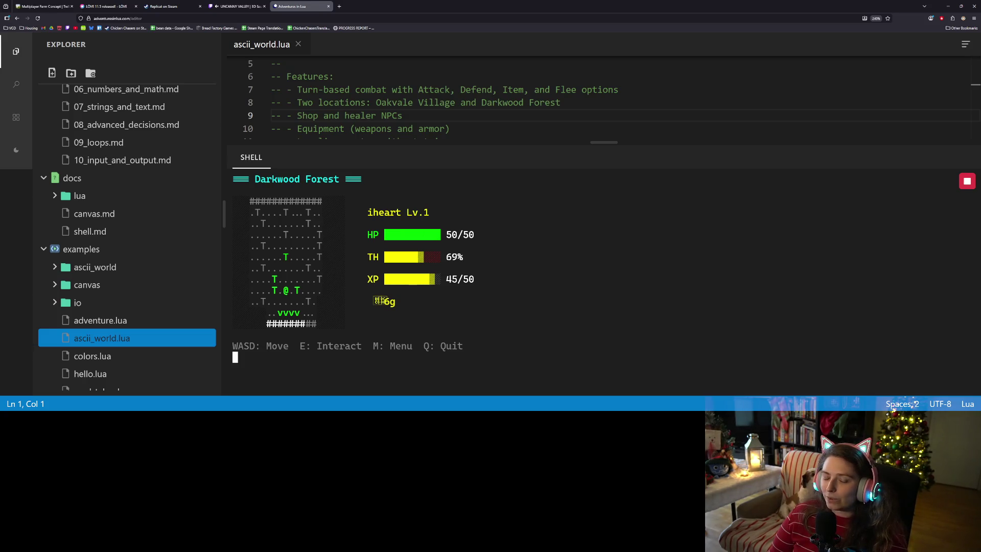
{"action": "type", "text": "w"}
{"action": "key", "text": "Return"}
{"action": "type", "text": "w"}
{"action": "key", "text": "Return"}
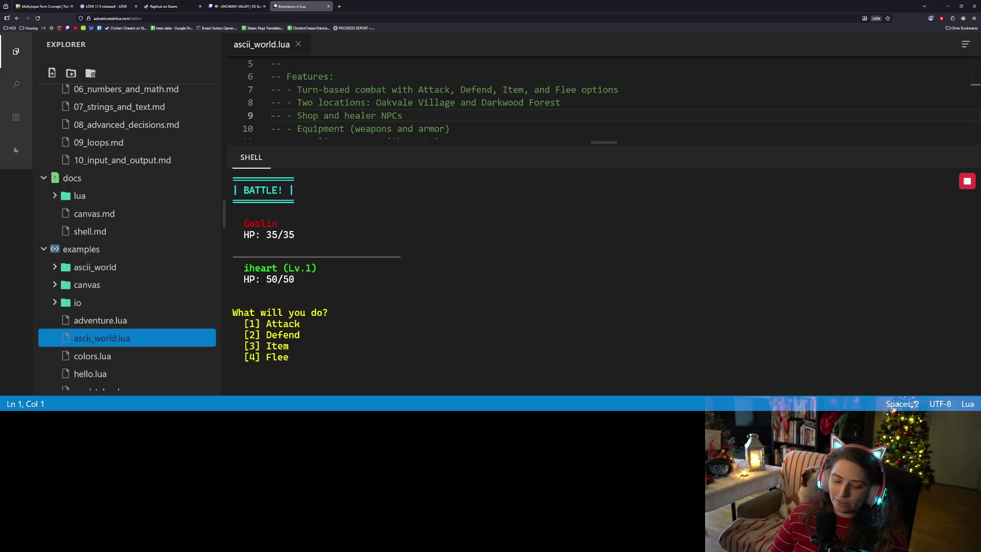
Attack the Goblin three times to win the battle and return to the forest map.
{"action": "type", "text": "1"}
{"action": "key", "text": "Return"}
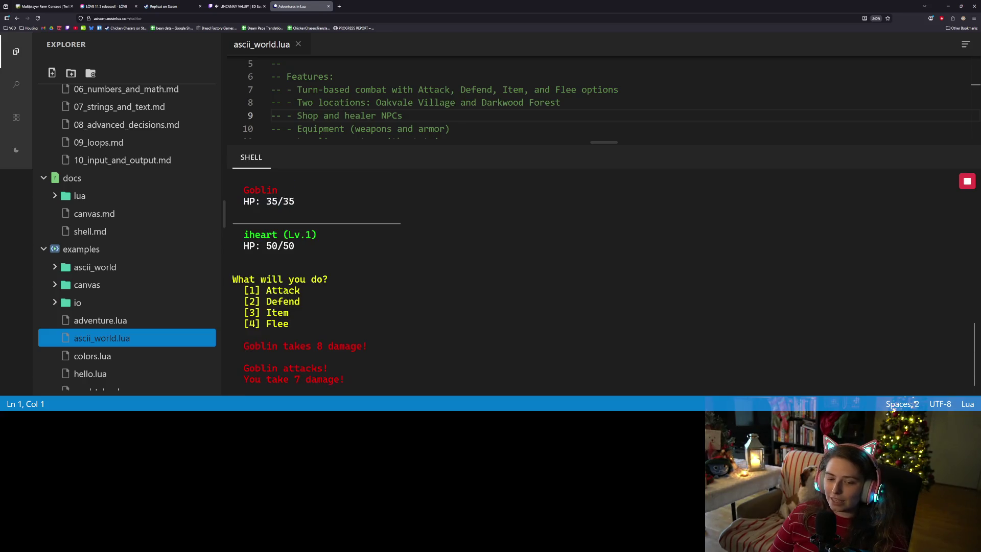
{"action": "type", "text": "1"}
{"action": "key", "text": "Return"}
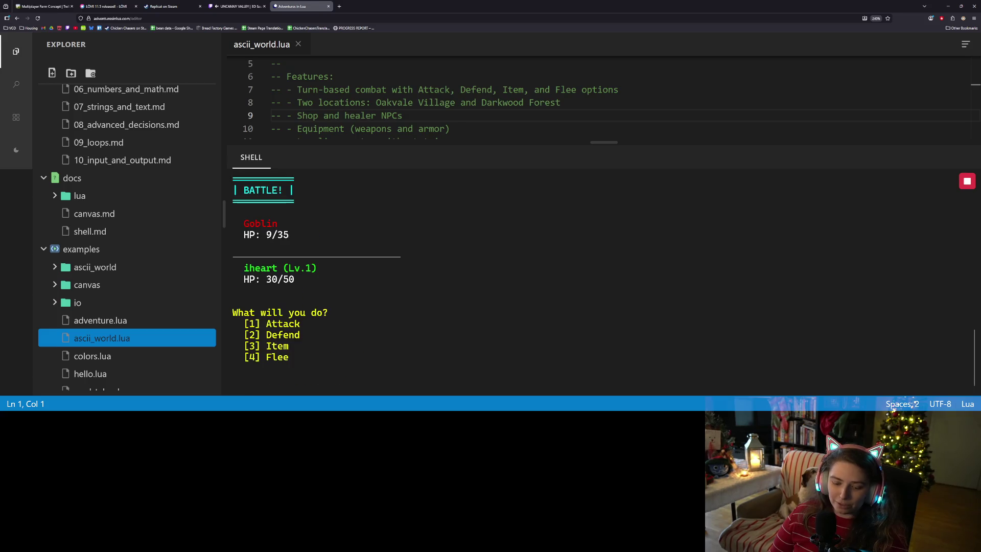
{"action": "type", "text": "1"}
{"action": "key", "text": "Return"}
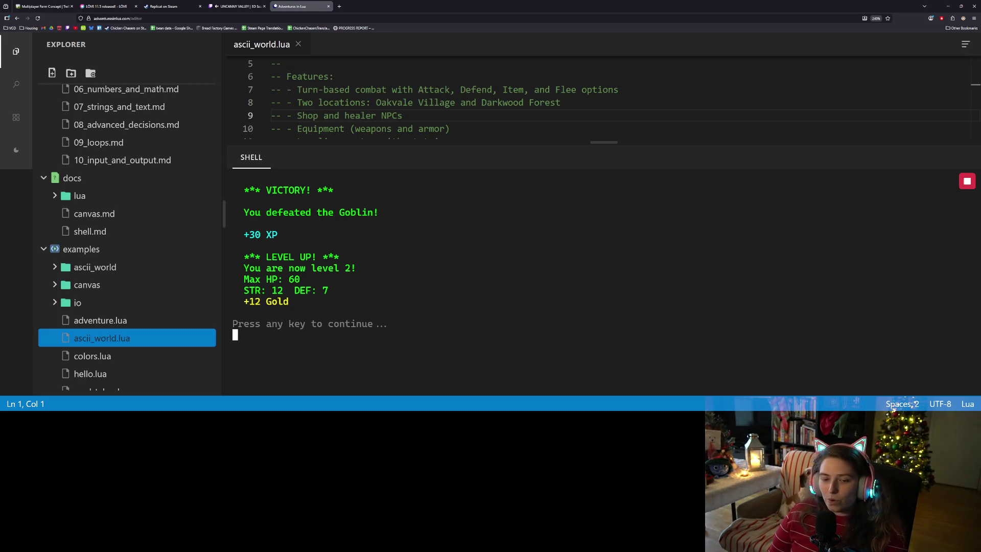
{"action": "key", "text": "Return"}
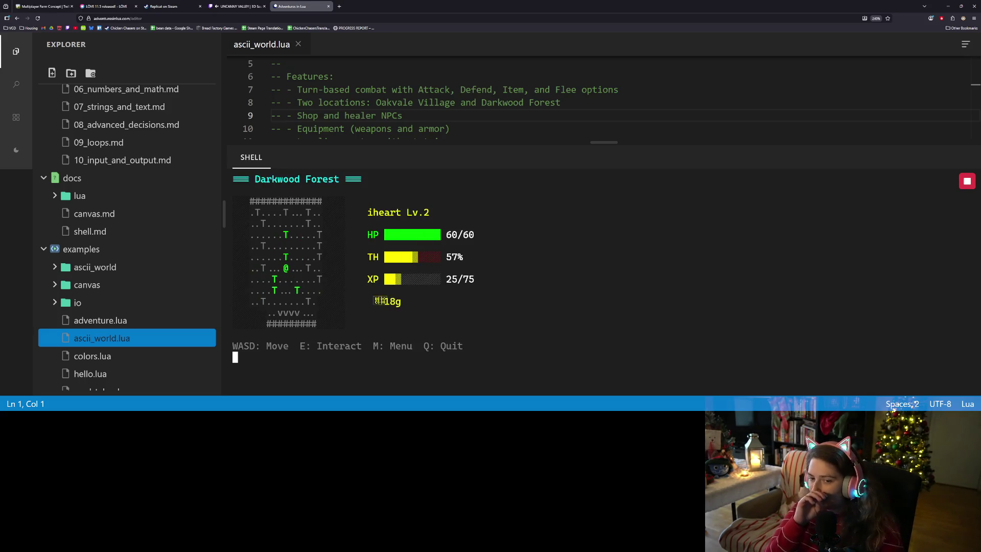
Move on through the forest, fighting a Dire Wolf and running into another one.
{"action": "key", "text": "w"}
{"action": "key", "text": "w"}
{"action": "key", "text": "a"}
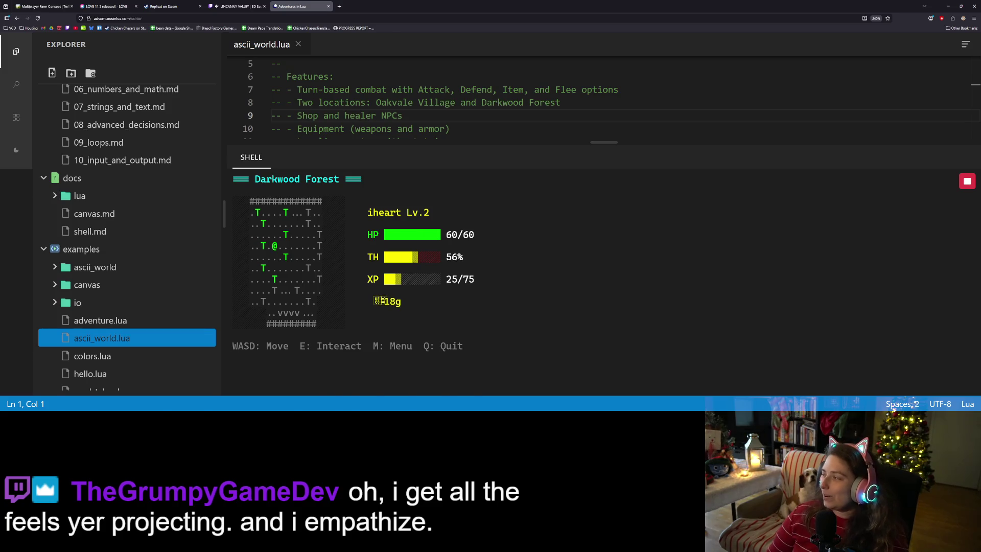
{"action": "key", "text": "w"}
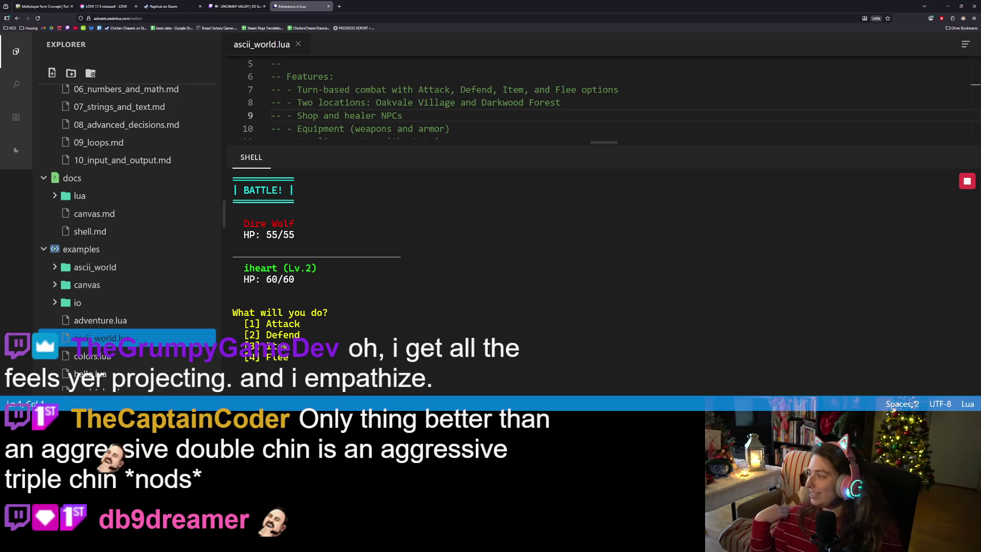
{"action": "type", "text": "1"}
{"action": "key", "text": "Return"}
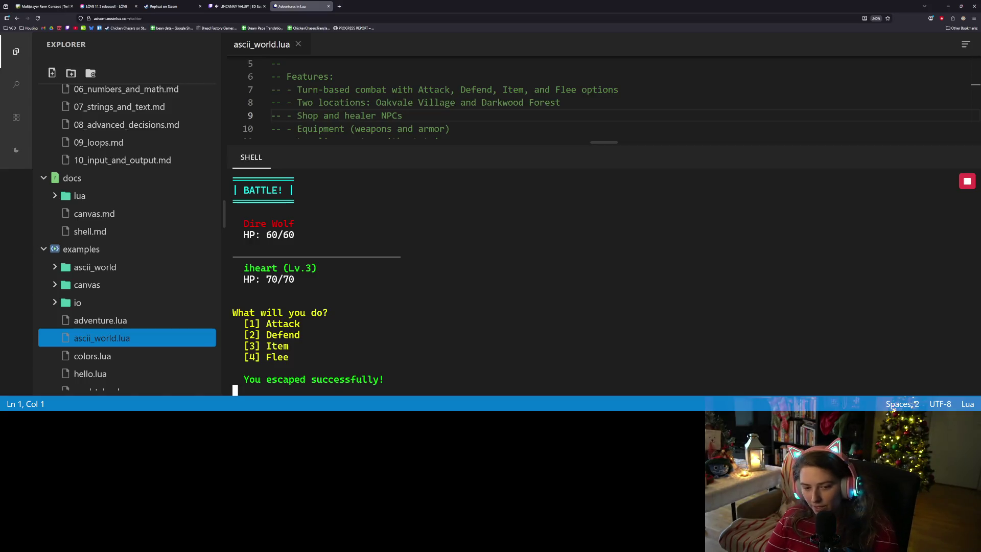
{"action": "key", "text": "w"}
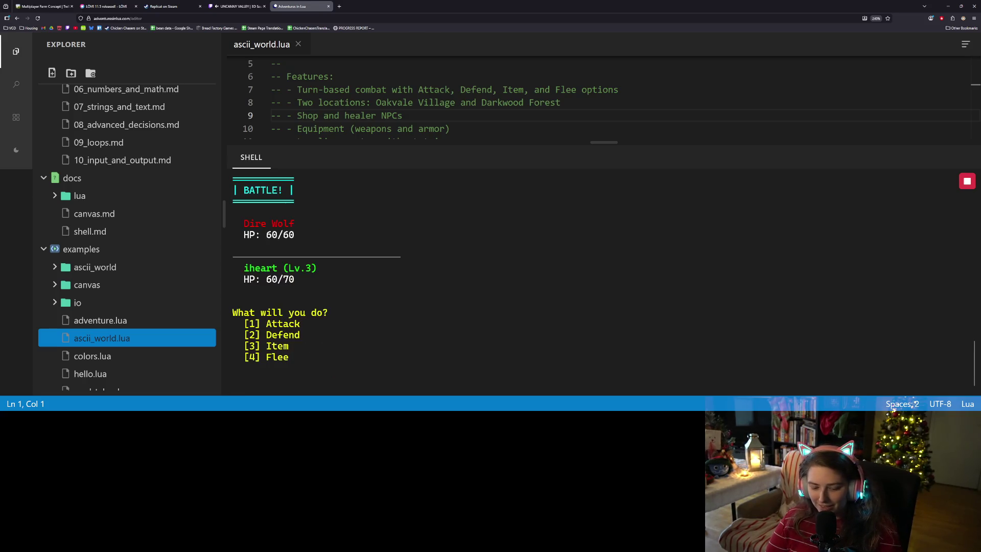
Leave the forest southward into Oakvale Village and step the Lv.3 hero down and right.
{"action": "key", "text": "s"}
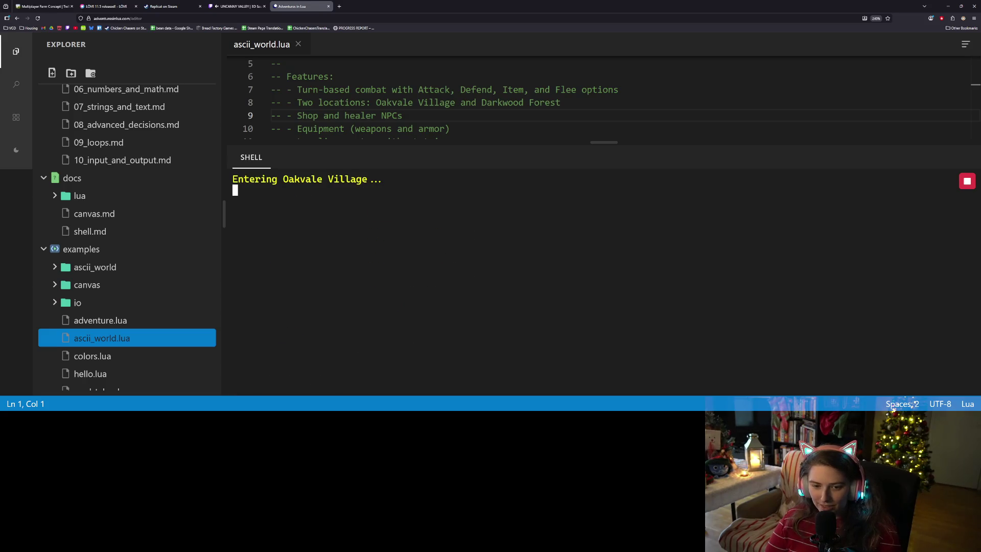
{"action": "key", "text": "s"}
{"action": "key", "text": "d"}
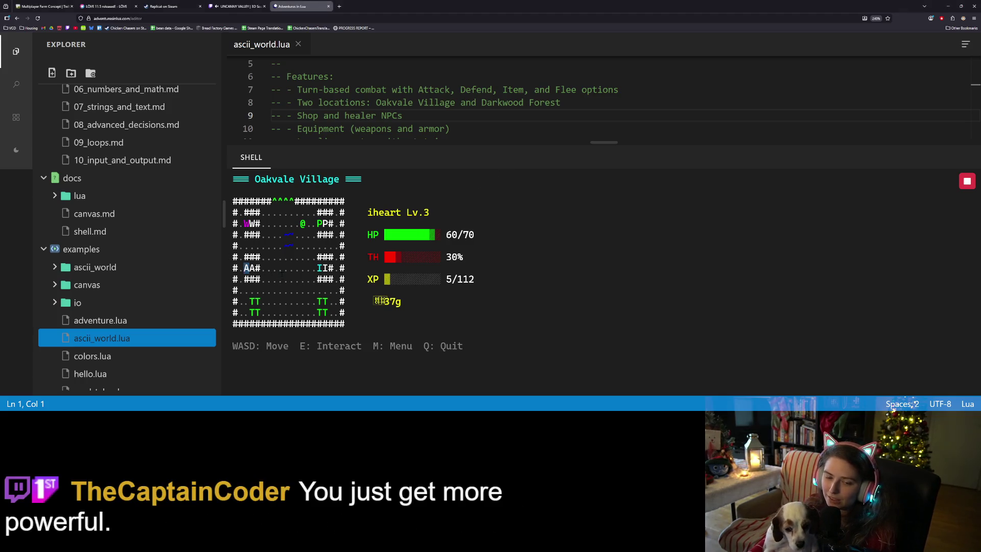
Clear the selection in the shell's village map and minimize the browser to show Godot.
{"action": "left_click_drag", "start_coordinate": [282, 280], "coordinate": [282, 269]}
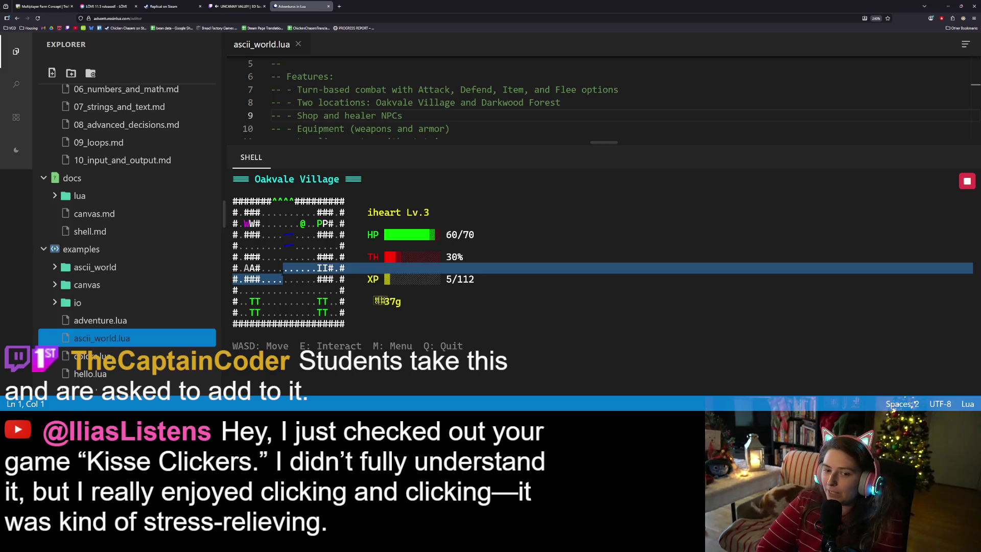
{"action": "left_click", "coordinate": [282, 272]}
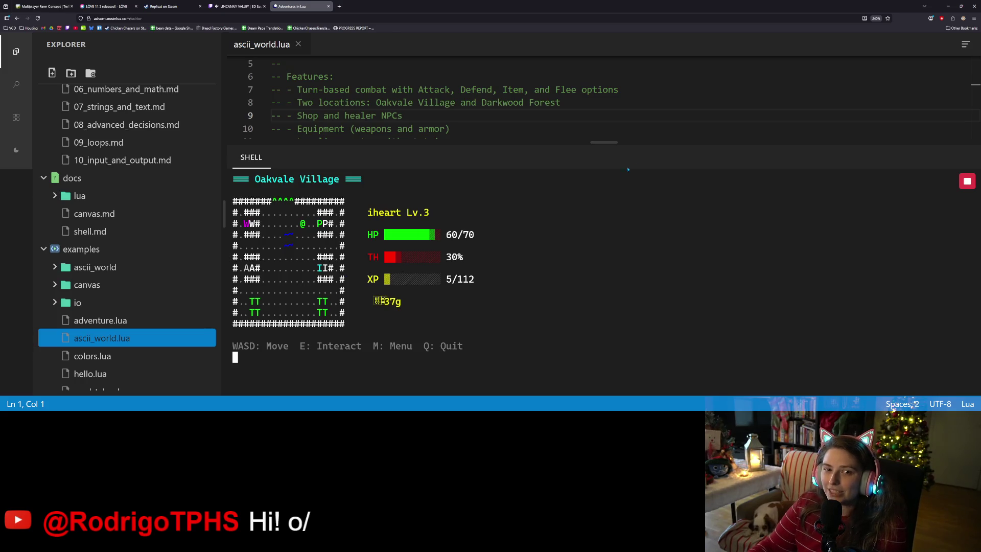
{"action": "left_click", "coordinate": [947, 5]}
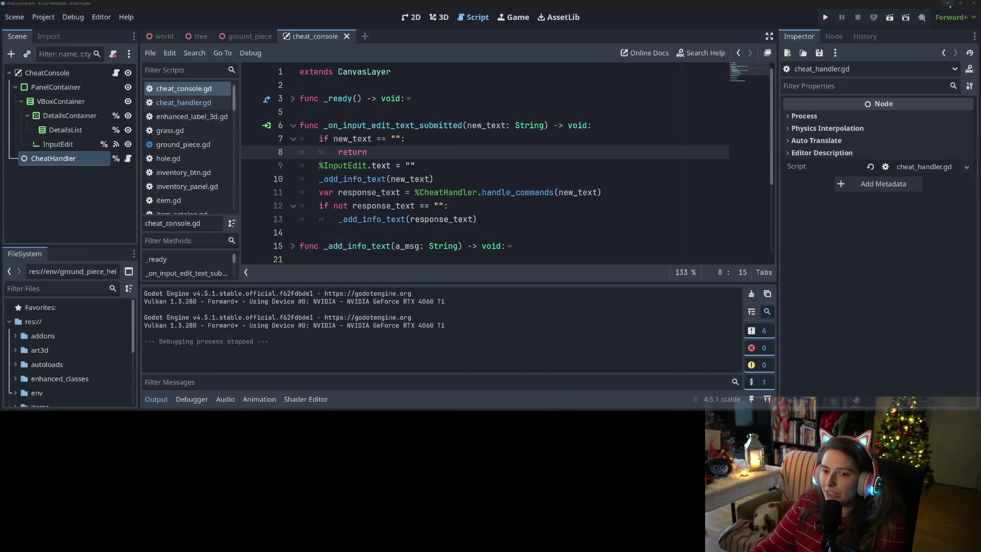
{"action": "left_click", "coordinate": [522, 176]}
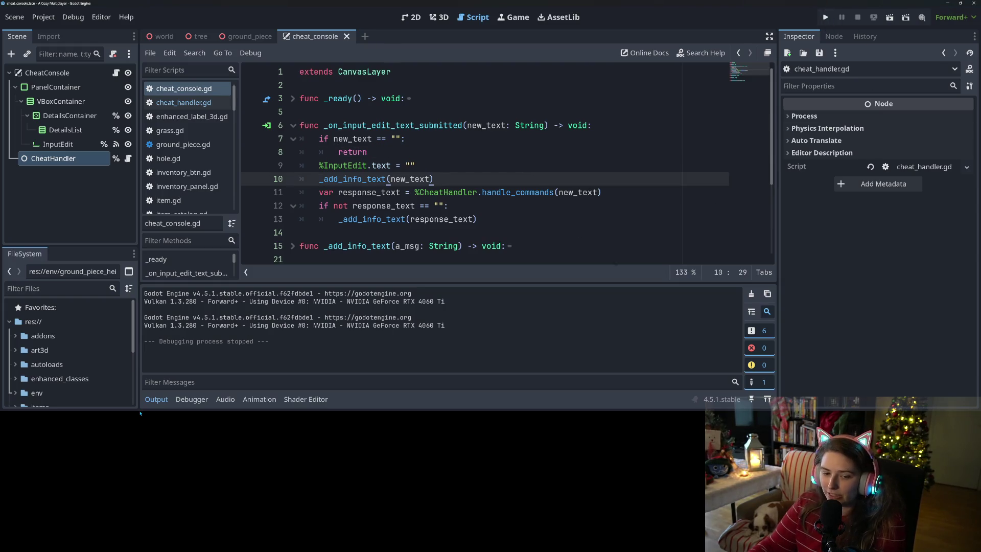
{"action": "left_click", "coordinate": [156, 399]}
{"action": "left_click", "coordinate": [413, 263]}
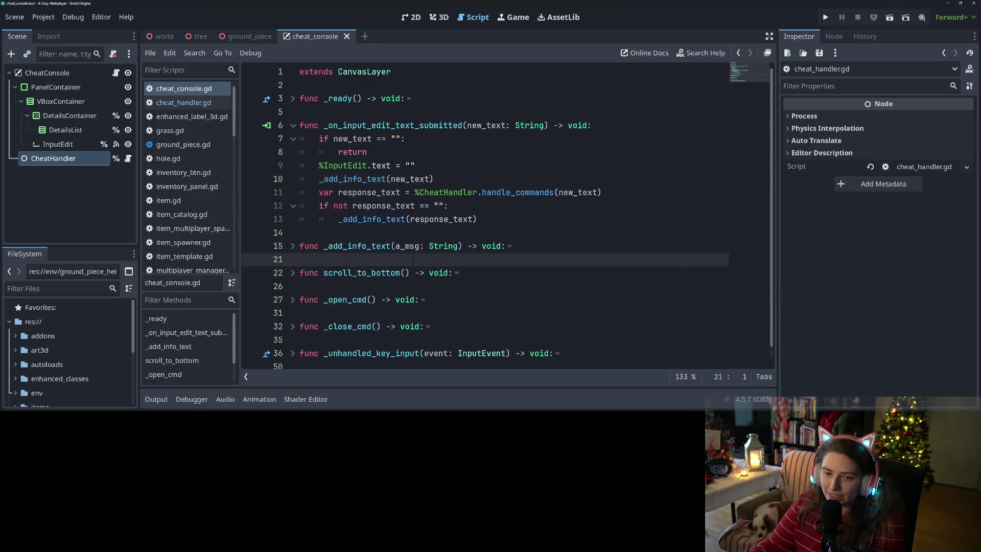
{"action": "left_click", "coordinate": [824, 17]}
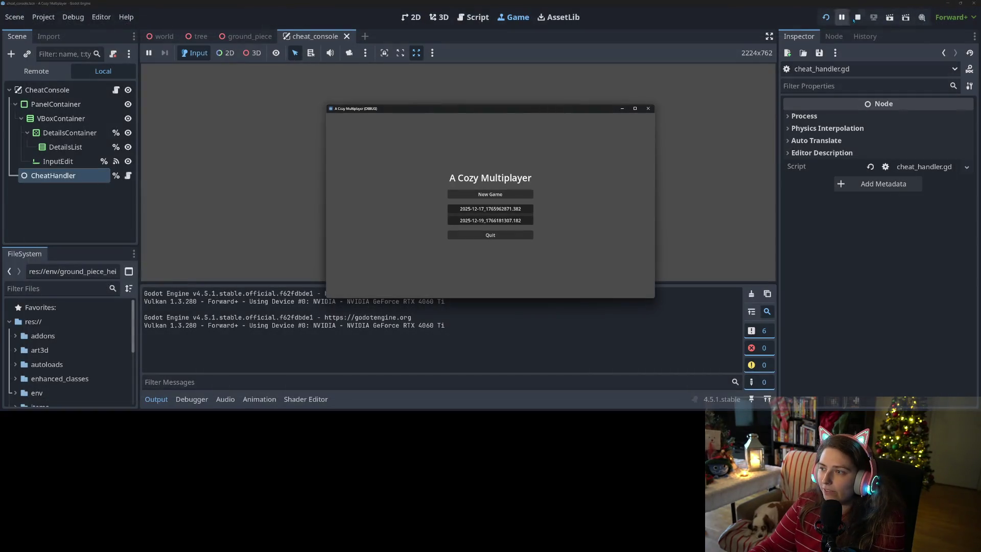
{"action": "left_click", "coordinate": [858, 17]}
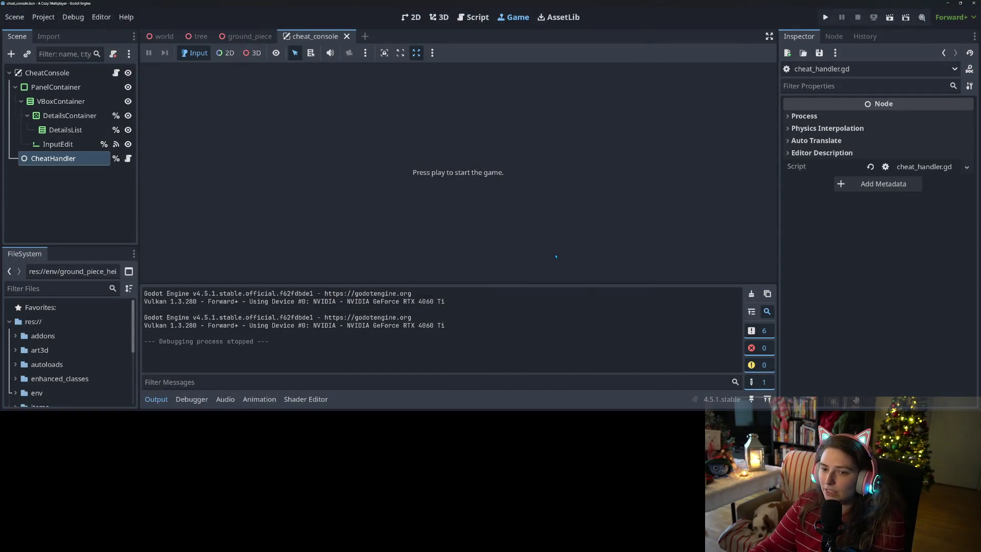
{"action": "left_click", "coordinate": [473, 17]}
{"action": "left_click", "coordinate": [360, 191]}
{"action": "scroll", "coordinate": [360, 189], "scroll_direction": "down", "scroll_amount": 1}
{"action": "scroll", "coordinate": [360, 188], "scroll_direction": "up", "scroll_amount": 1}
{"action": "left_click", "coordinate": [360, 111]}
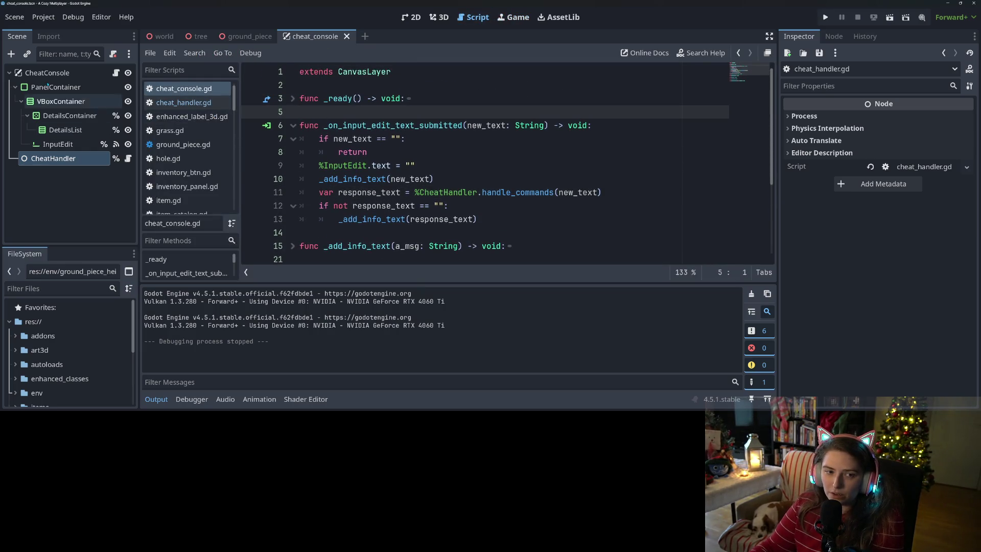
Set the CheatConsole node's process mode to keep running while paused, and save the scene.
{"action": "left_click", "coordinate": [60, 72]}
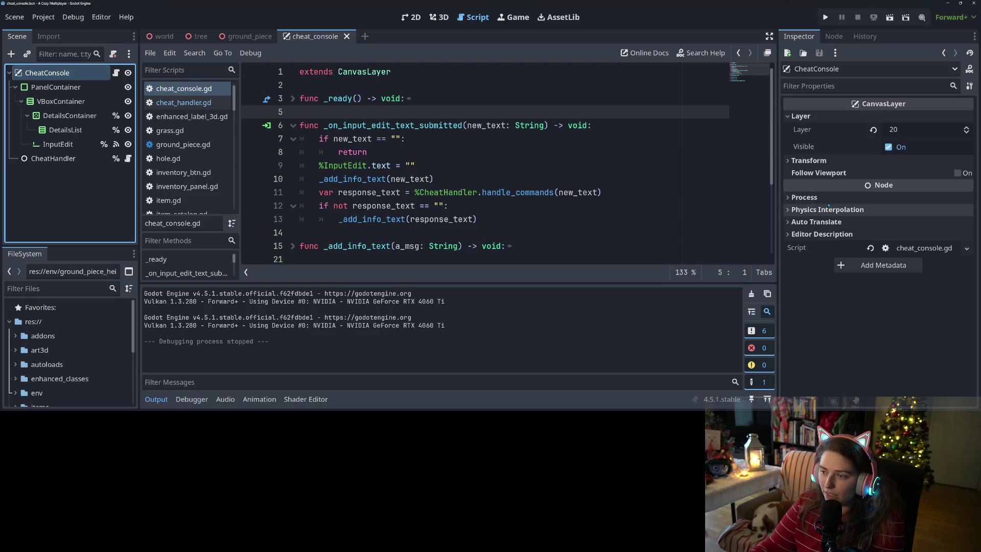
{"action": "left_click", "coordinate": [804, 197]}
{"action": "left_click", "coordinate": [899, 211]}
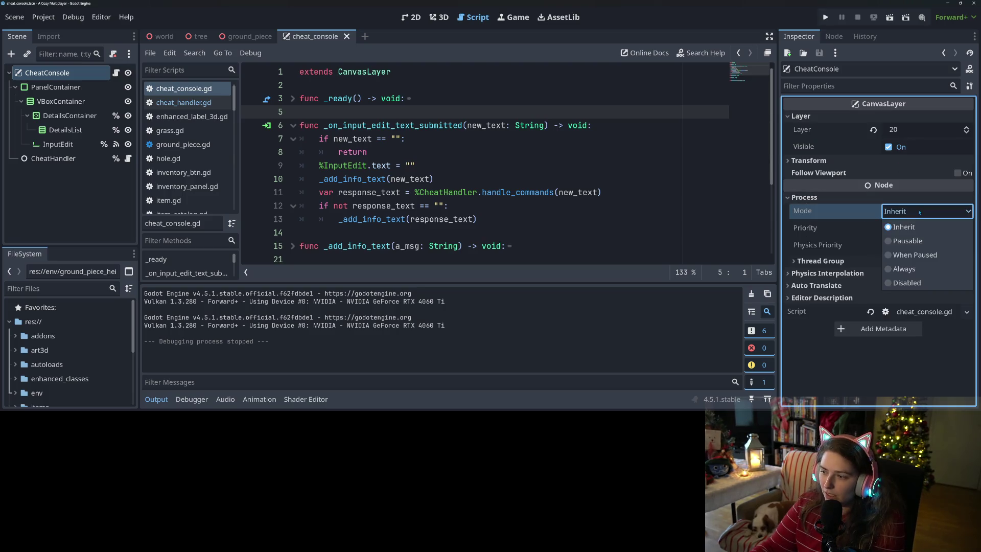
{"action": "left_click", "coordinate": [918, 271]}
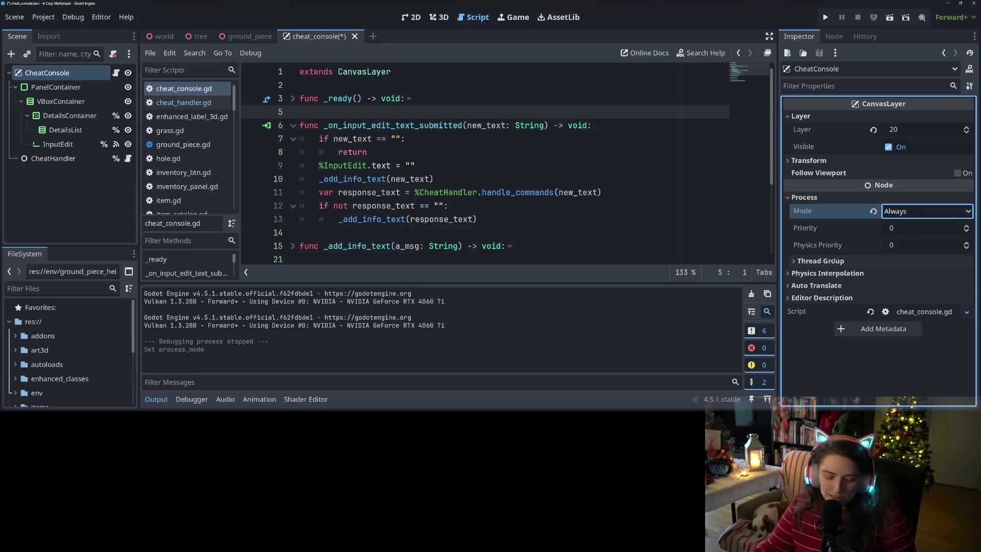
{"action": "key", "text": "ctrl+s"}
Add get_tree().paused = true at the start of _open_cmd and copy that line.
{"action": "left_click", "coordinate": [437, 179]}
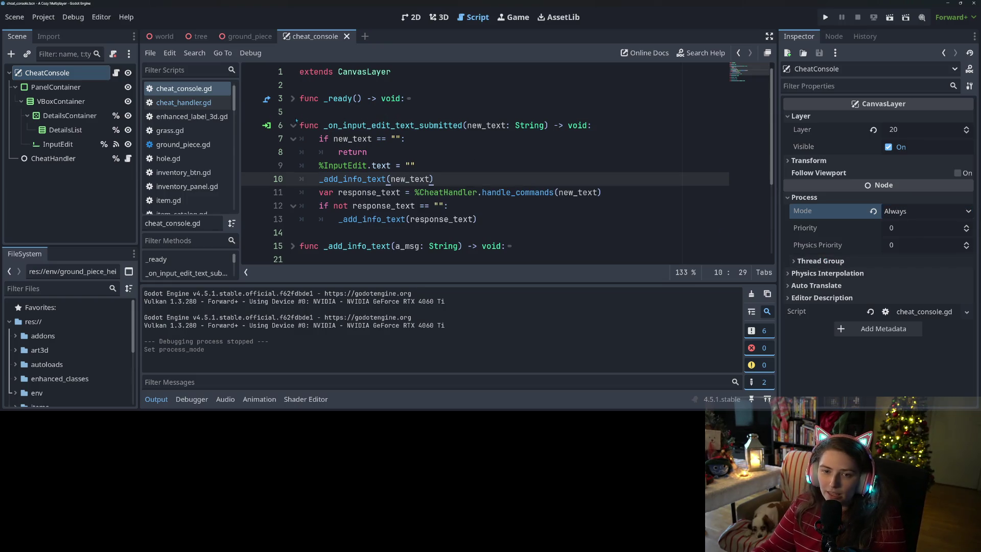
{"action": "scroll", "coordinate": [434, 179], "scroll_direction": "down", "scroll_amount": 3}
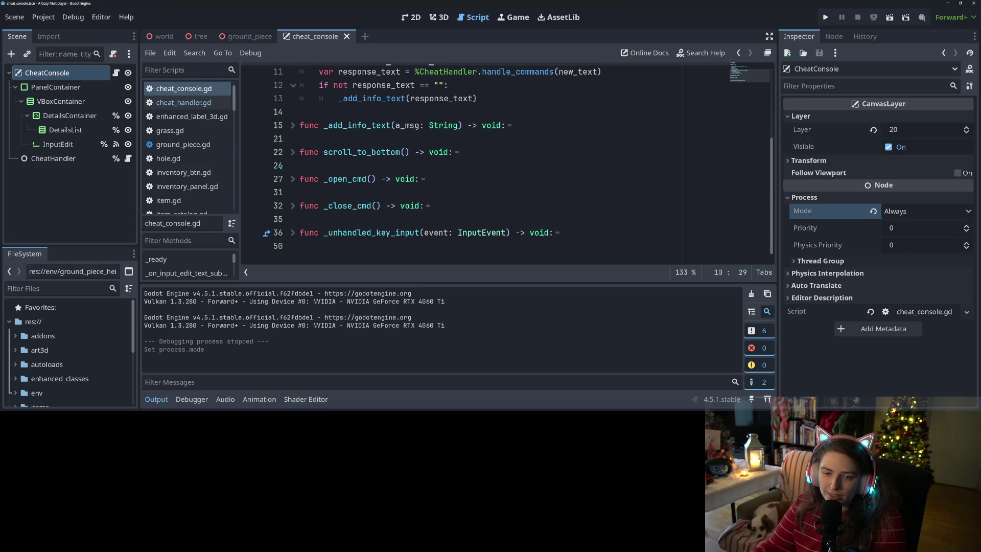
{"action": "left_click", "coordinate": [293, 179]}
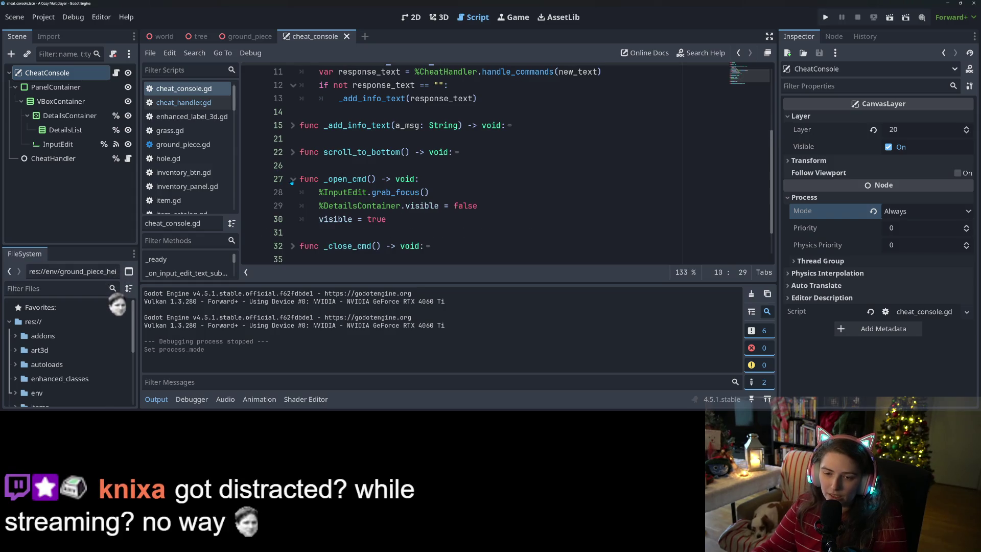
{"action": "left_click", "coordinate": [455, 180]}
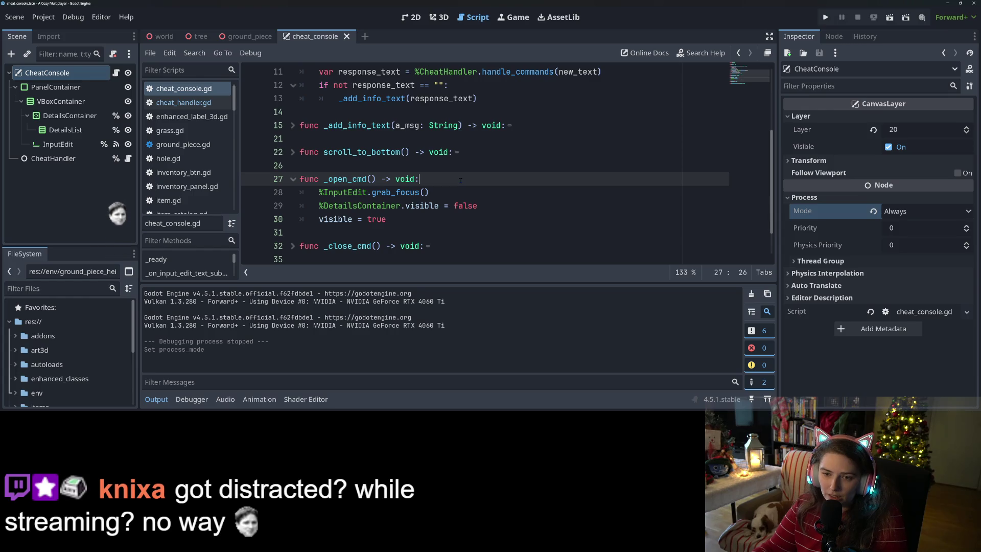
{"action": "key", "text": "Return"}
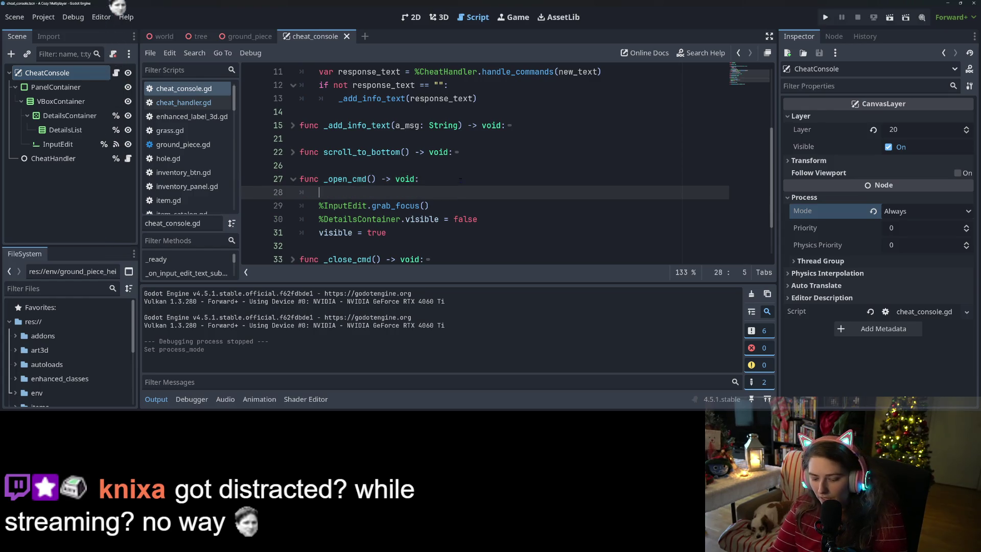
{"action": "type", "text": "get_tree().pau"}
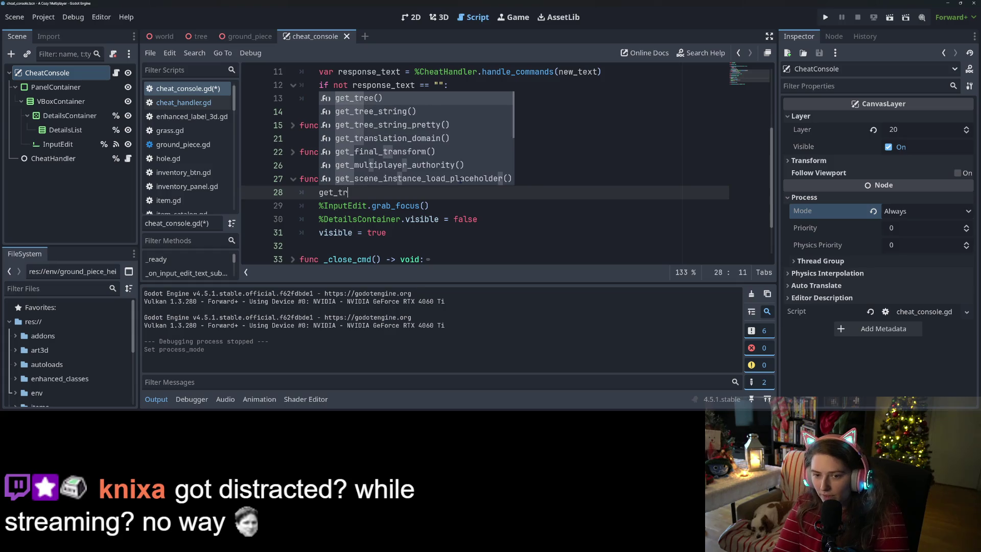
{"action": "key", "text": "Return"}
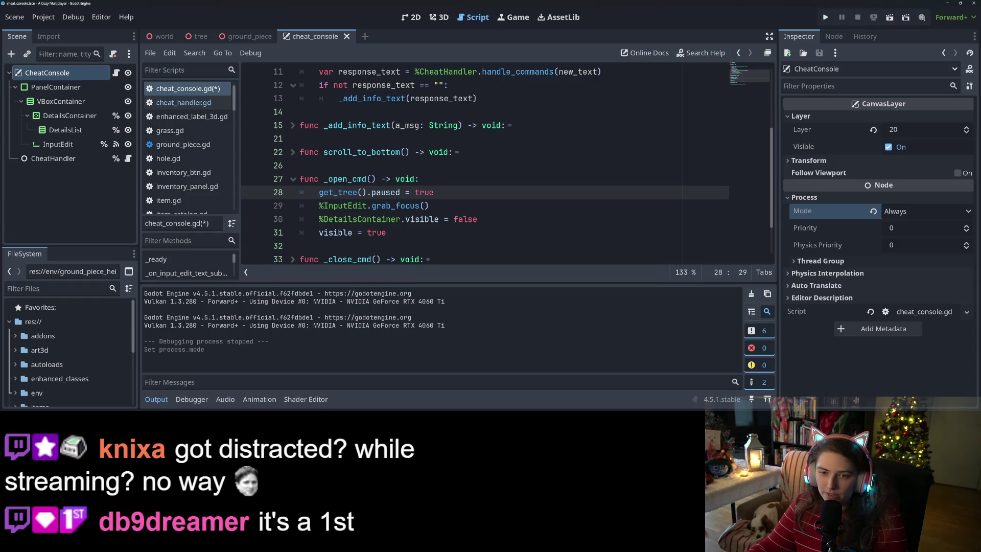
{"action": "key", "text": "shift+End"}
{"action": "key", "text": "ctrl+c"}
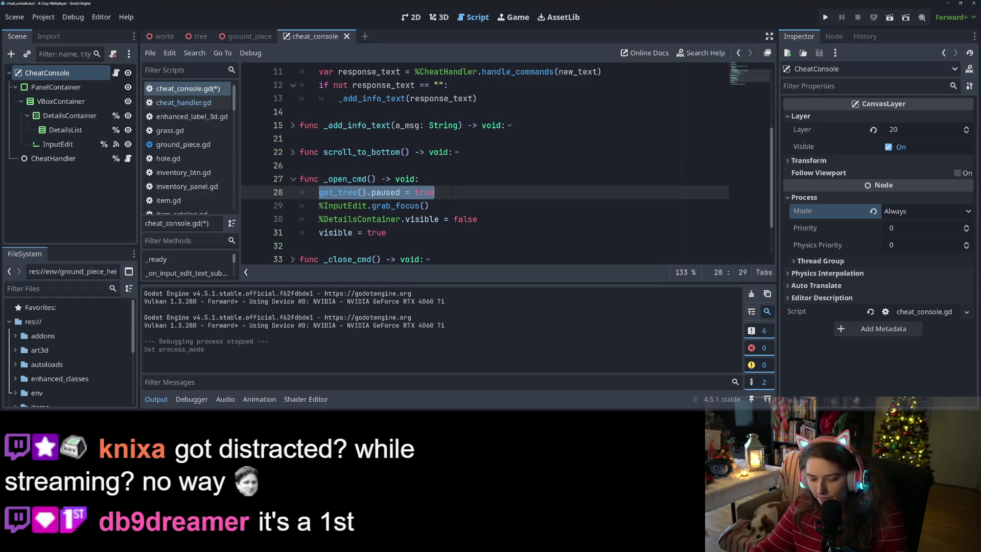
Add get_tree().paused = false after visible = false in _close_cmd, save, and run the game.
{"action": "scroll", "coordinate": [440, 206], "scroll_direction": "down", "scroll_amount": 2}
{"action": "left_click", "coordinate": [440, 206]}
{"action": "key", "text": "alt+f"}
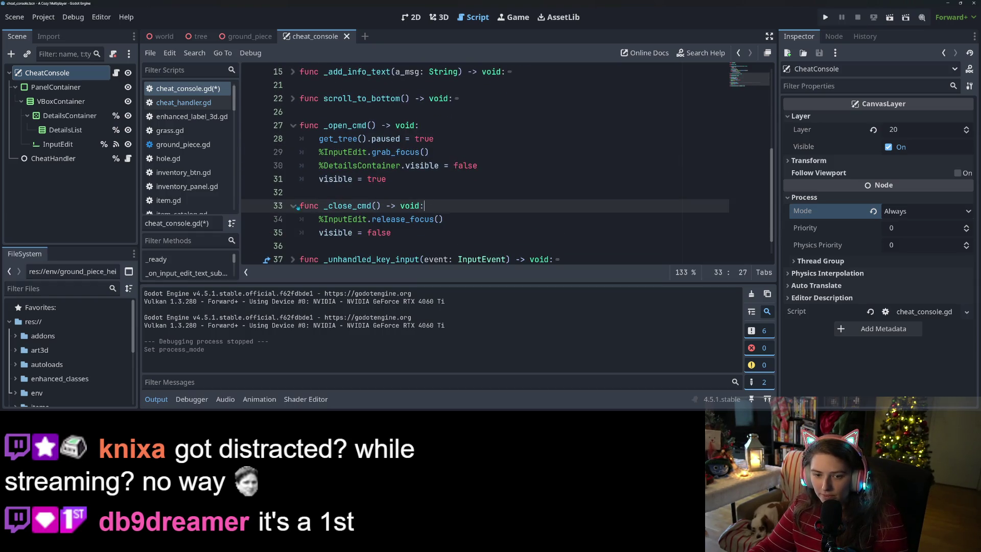
{"action": "scroll", "coordinate": [446, 194], "scroll_direction": "down", "scroll_amount": 1}
{"action": "left_click", "coordinate": [433, 207]}
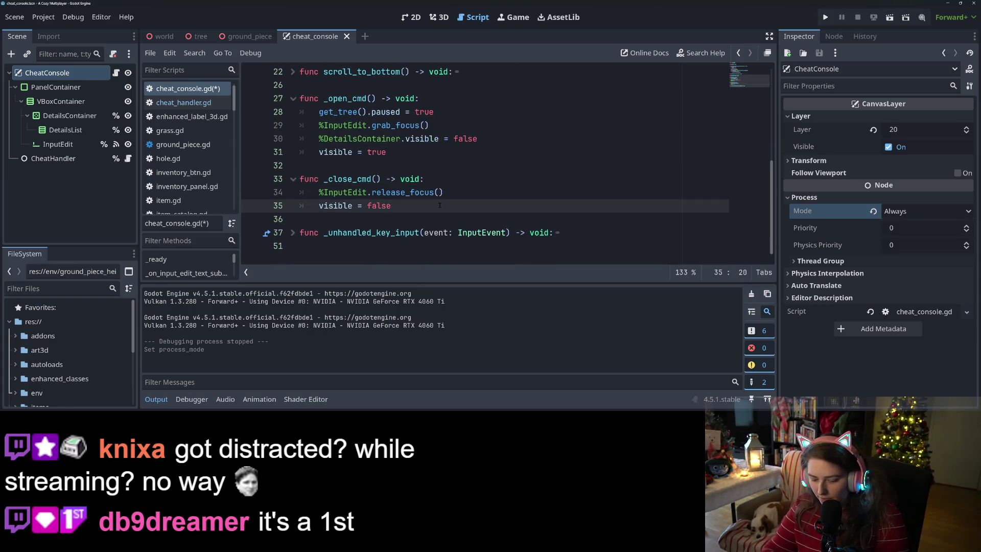
{"action": "key", "text": "Return"}
{"action": "key", "text": "ctrl+v"}
{"action": "key", "text": "BackSpace"}
{"action": "key", "text": "BackSpace"}
{"action": "key", "text": "BackSpace"}
{"action": "type", "text": "false"}
{"action": "key", "text": "ctrl+s"}
{"action": "left_click", "coordinate": [825, 17]}
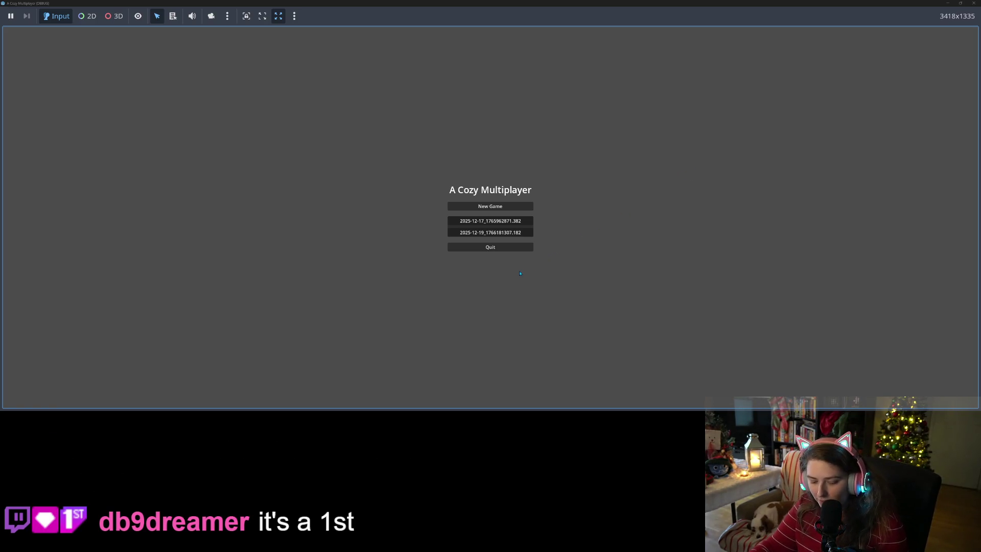
{"action": "type", "text": "dfsdfs"}
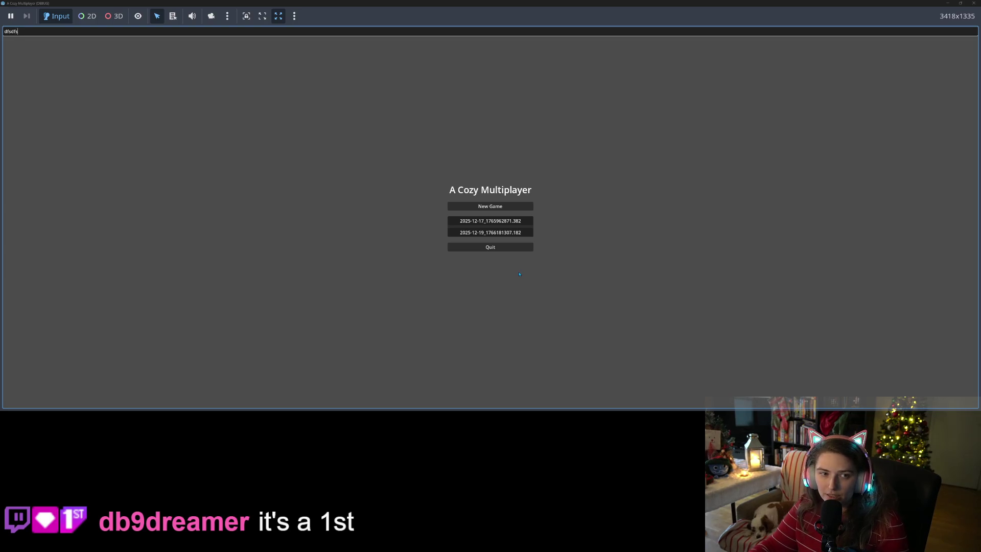
{"action": "key", "text": "Return"}
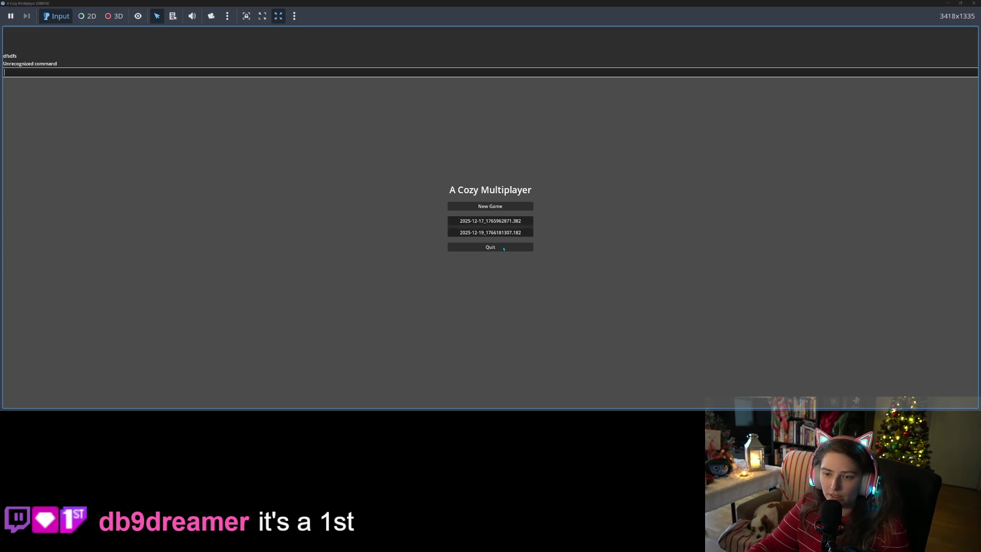
{"action": "key", "text": "Tab"}
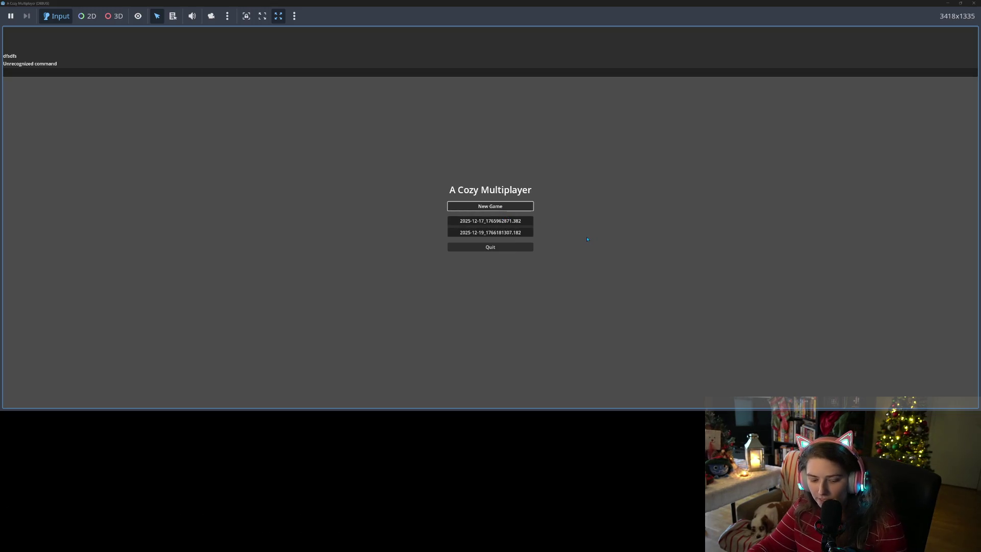
{"action": "key", "text": "grave"}
{"action": "left_click", "coordinate": [514, 221]}
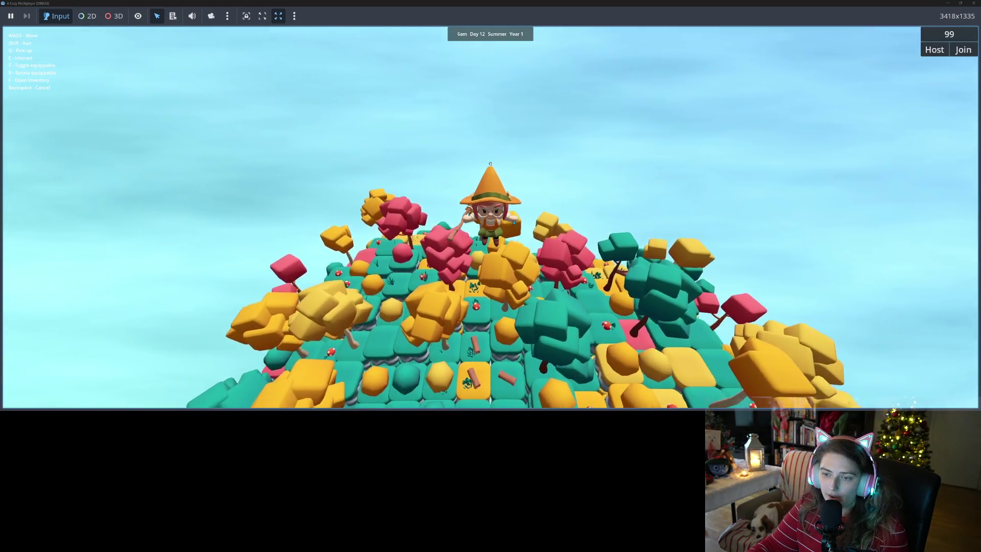
{"action": "key", "text": "grave"}
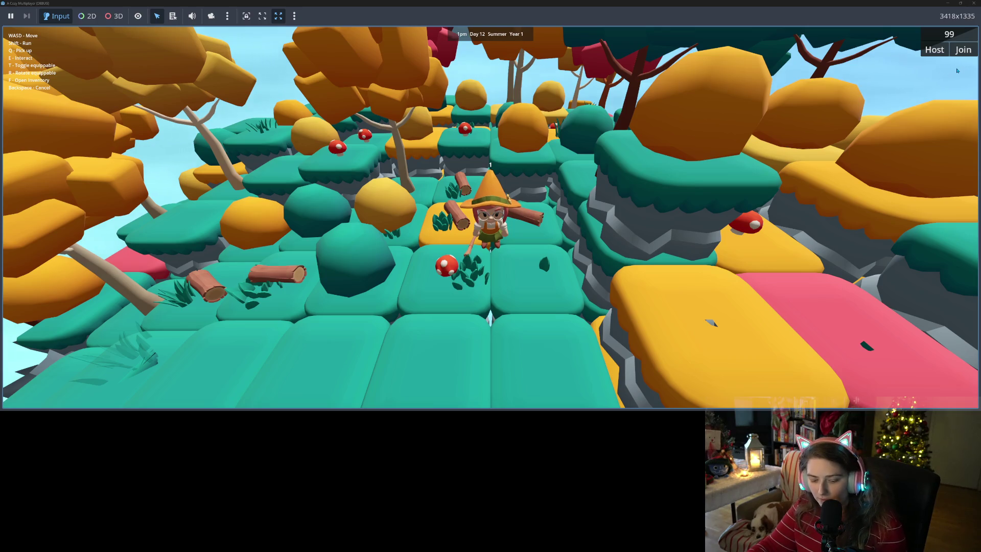
{"action": "type", "text": "dsfdsdfsdfsfesfsfes"}
{"action": "left_click", "coordinate": [975, 6]}
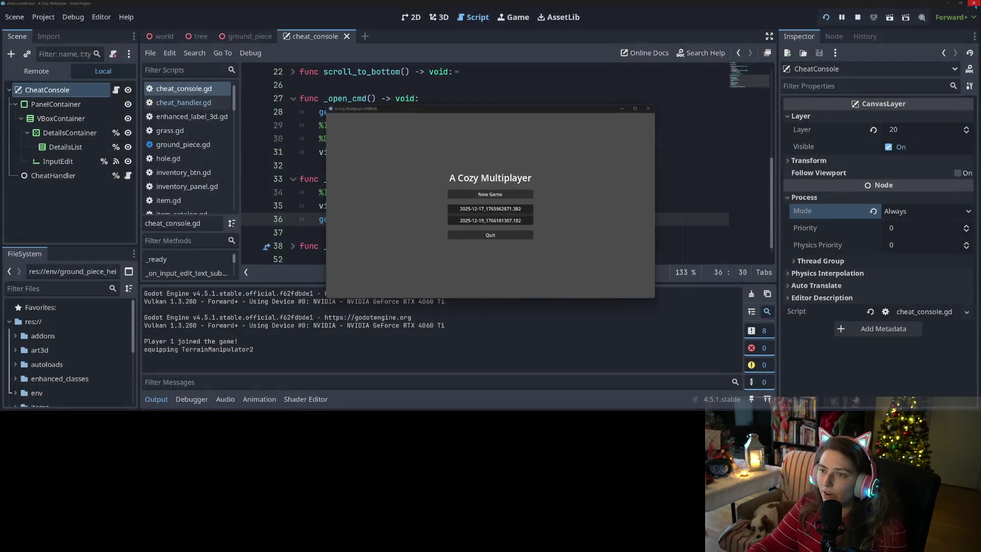
{"action": "left_click", "coordinate": [858, 17]}
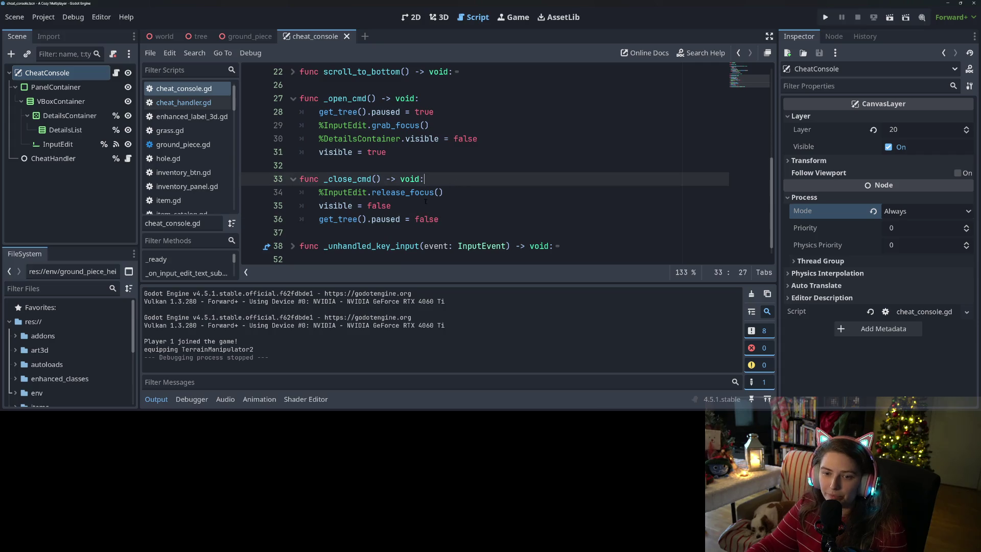
Insert %InputEdit.text = "" as the first line of _close_cmd, above release_focus().
{"action": "left_click", "coordinate": [469, 192]}
{"action": "key", "text": "Home"}
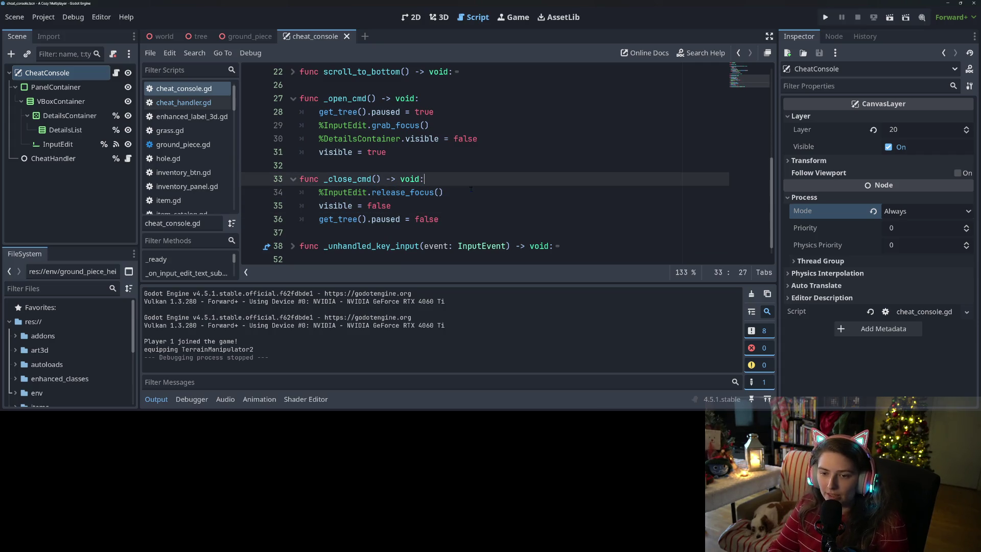
{"action": "key", "text": "Return"}
{"action": "key", "text": "Up"}
{"action": "key", "text": "Return"}
{"action": "type", "text": ".text = "}
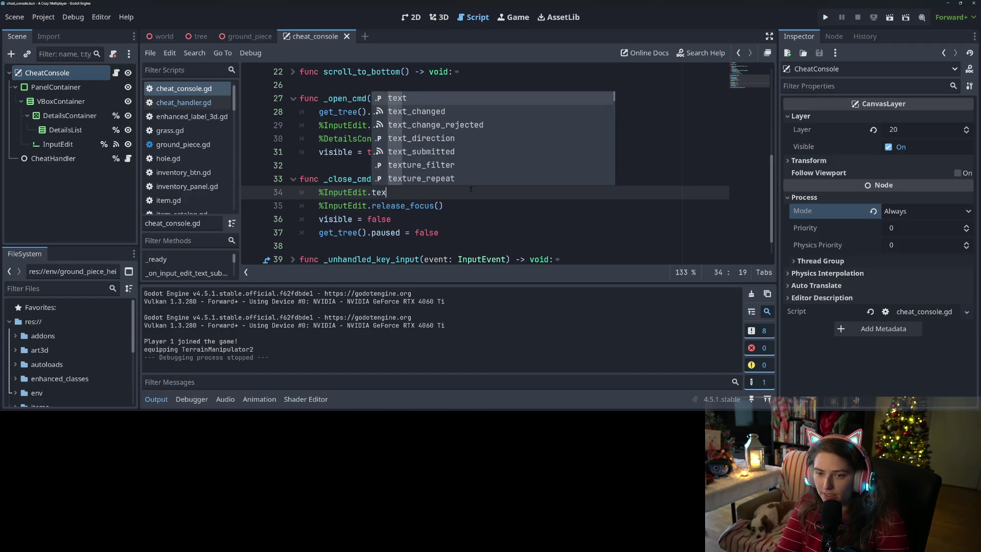
{"action": "type", "text": "\"\""}
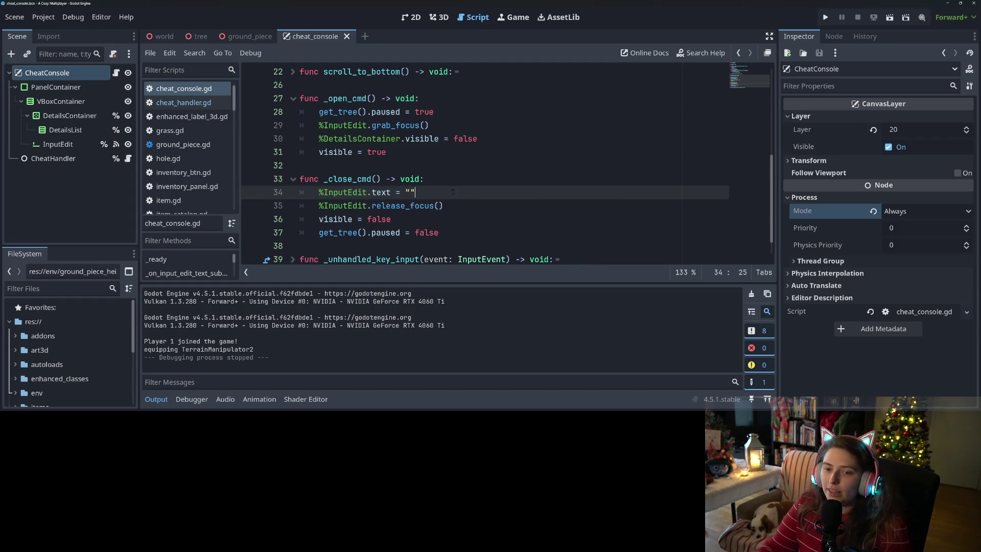
{"action": "key", "text": "Return"}
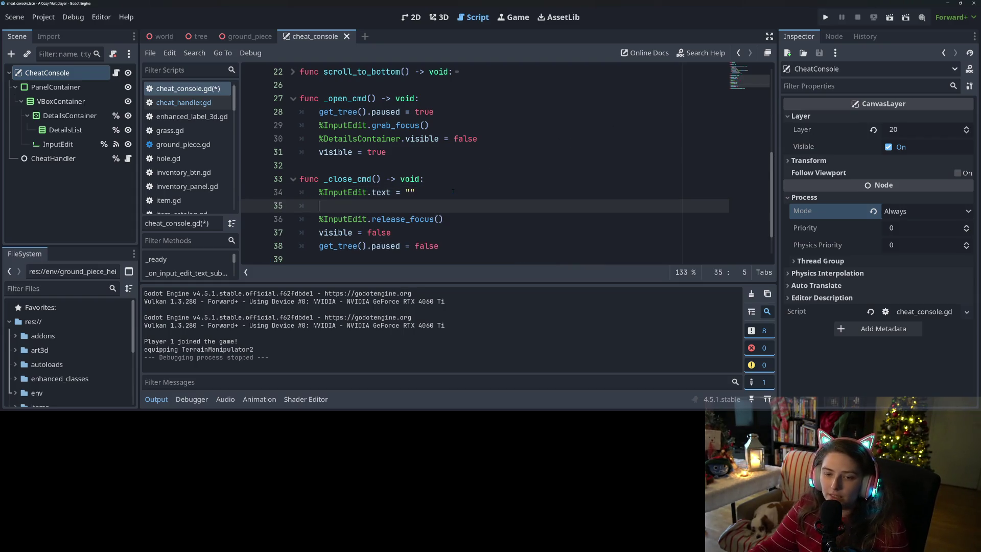
{"action": "key", "text": "BackSpace"}
{"action": "scroll", "coordinate": [449, 173], "scroll_direction": "down", "scroll_amount": 1}
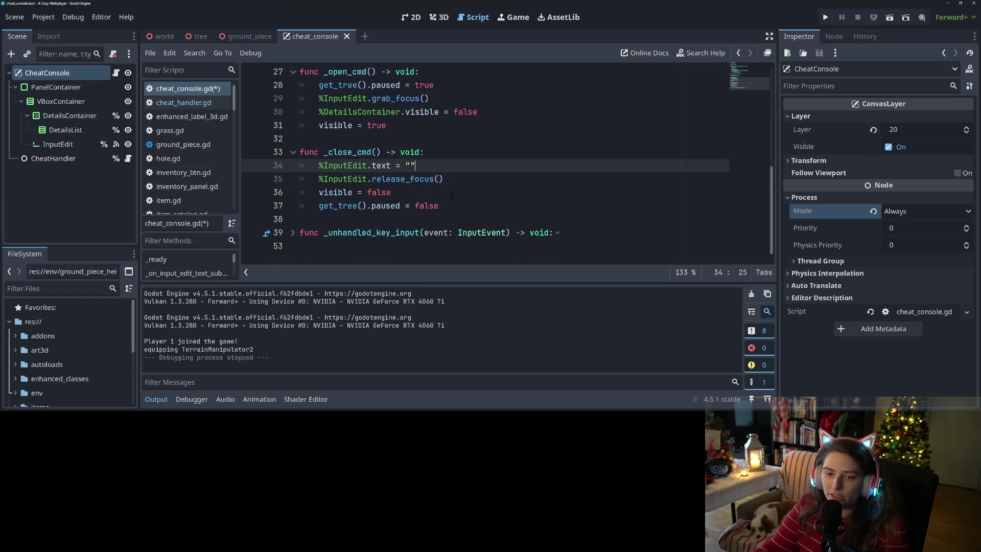
Start a new _clear_details_children function below _close_cmd.
{"action": "left_click", "coordinate": [307, 246]}
{"action": "left_click", "coordinate": [308, 219]}
{"action": "key", "text": "Return"}
{"action": "key", "text": "Return"}
{"action": "key", "text": "Up"}
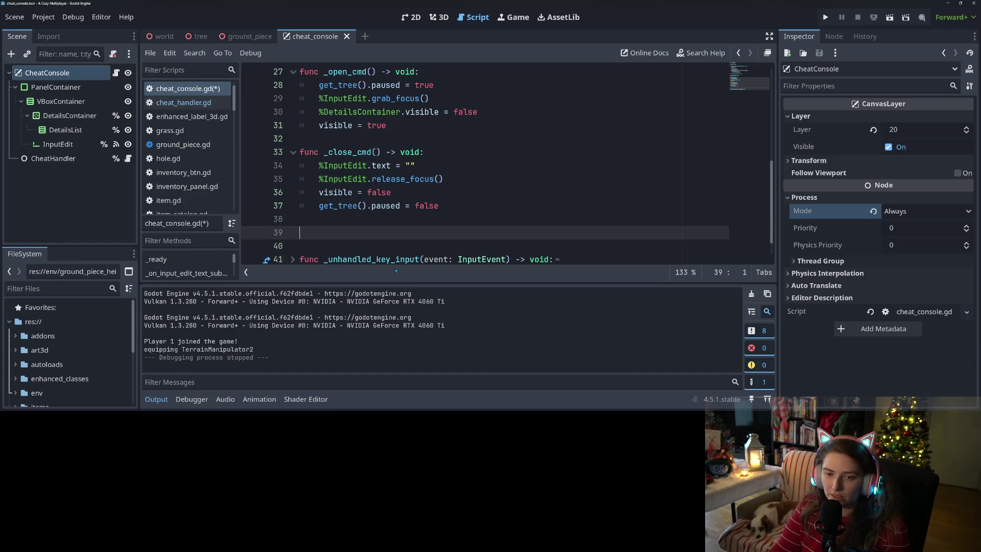
{"action": "type", "text": "func _clear_"}
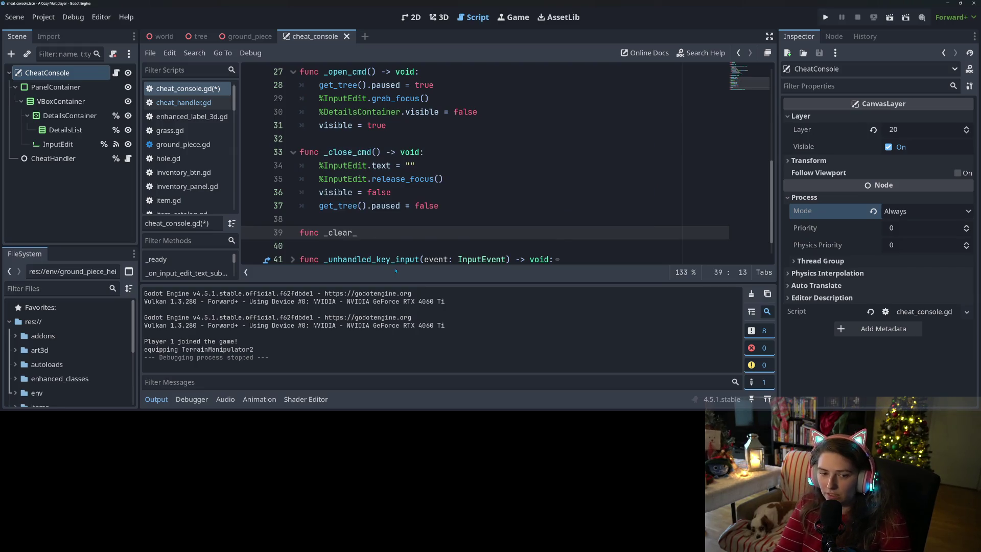
{"action": "type", "text": "details_children() -> void:"}
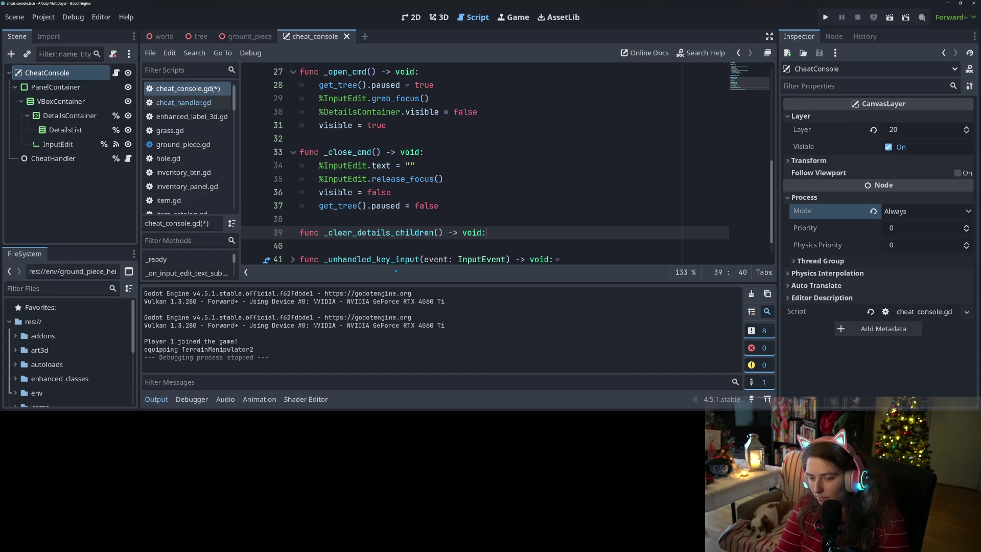
{"action": "key", "text": "Return"}
{"action": "type", "text": "for a_child in"}
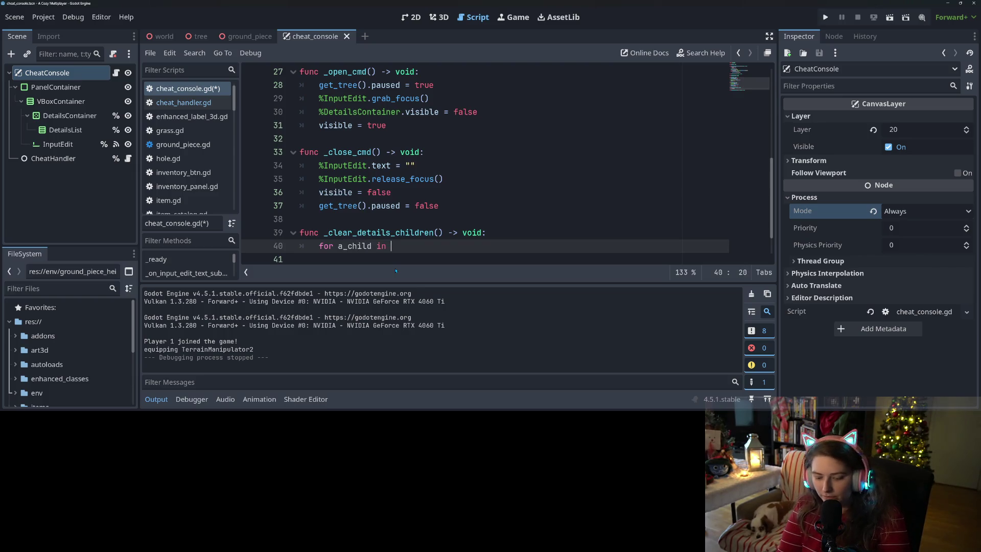
Loop over %DetailsList.get_children().duplicate() calling queue_free() on each child, and save.
{"action": "type", "text": "%Det"}
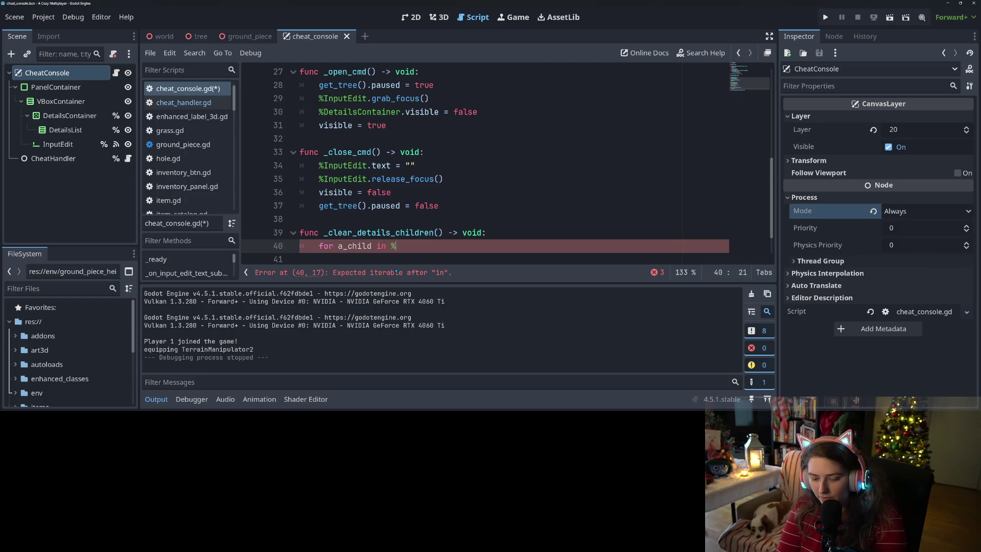
{"action": "key", "text": "Down"}
{"action": "key", "text": "Return"}
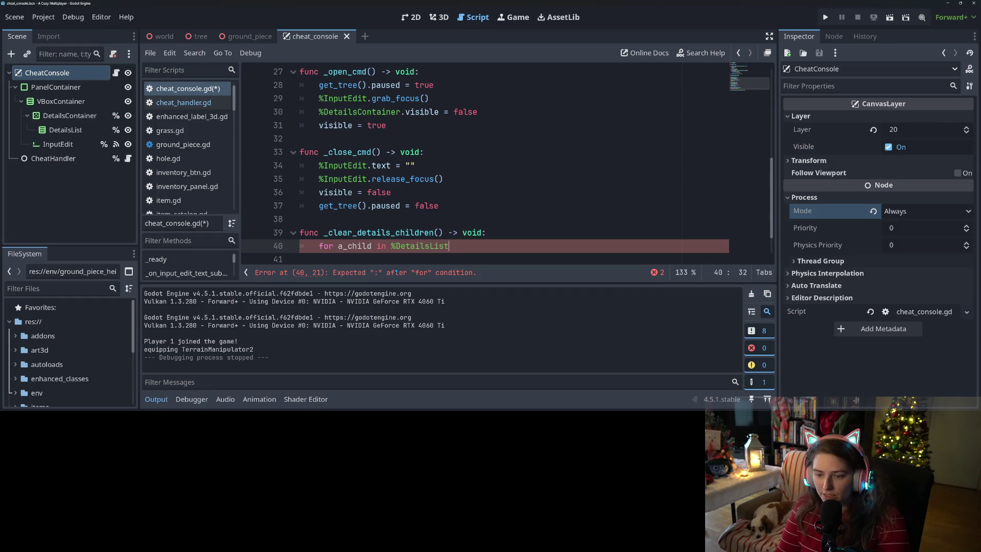
{"action": "type", "text": ".get_childre"}
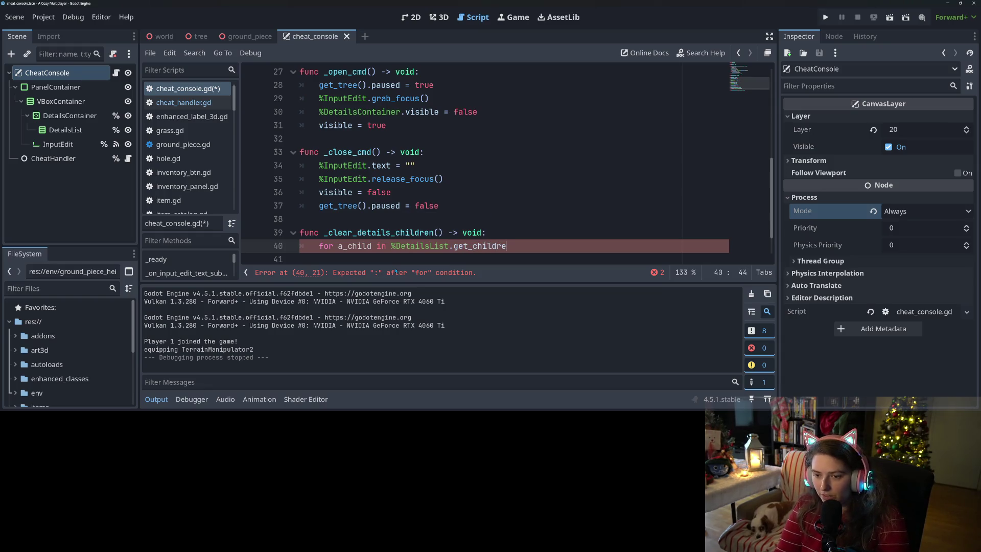
{"action": "key", "text": "Return"}
{"action": "type", "text": ".dup"}
{"action": "key", "text": "Return"}
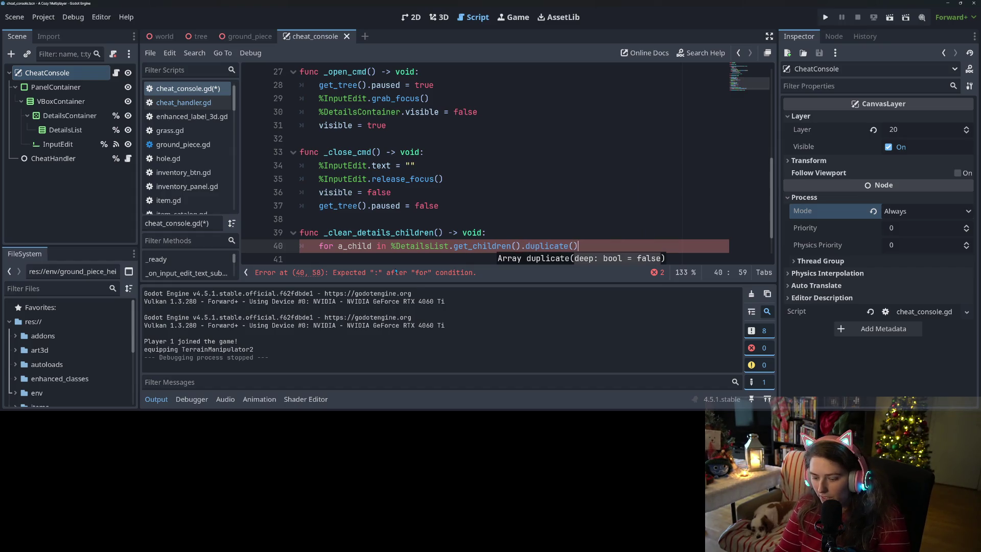
{"action": "type", "text": "):"}
{"action": "key", "text": "Return"}
{"action": "type", "text": "a_child"}
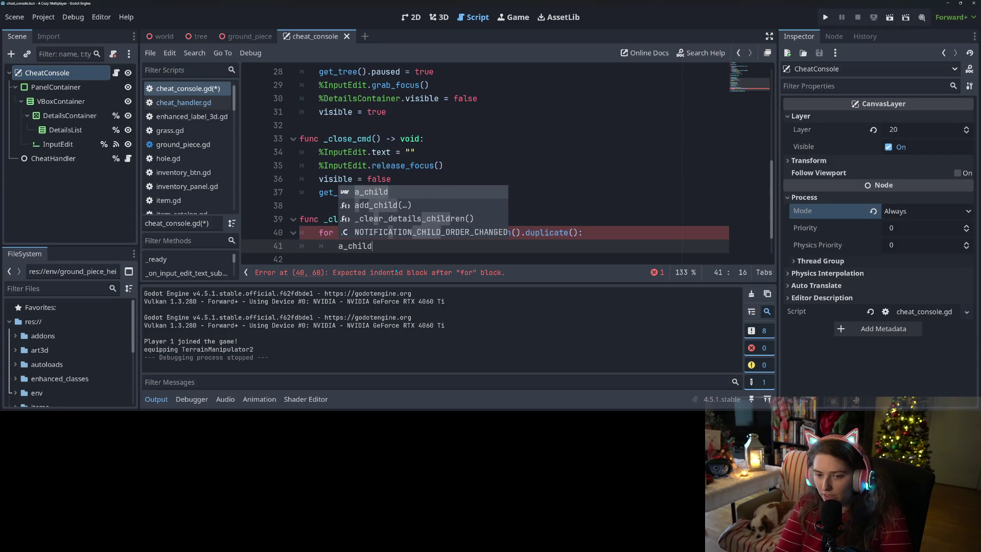
{"action": "type", "text": ".queue_free("}
{"action": "key", "text": "ctrl+s"}
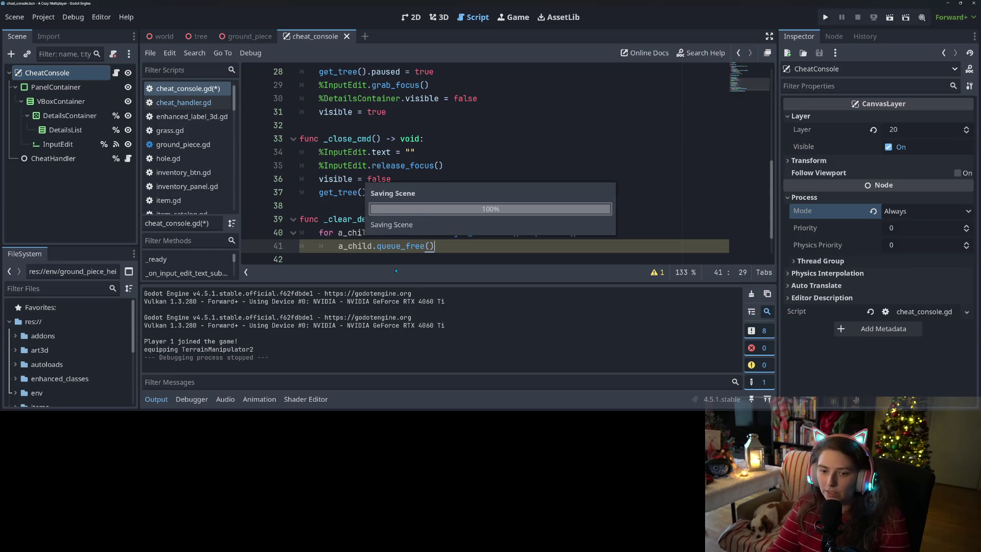
Rename the function to clear_details_children by removing the leading underscore.
{"action": "left_click", "coordinate": [408, 234]}
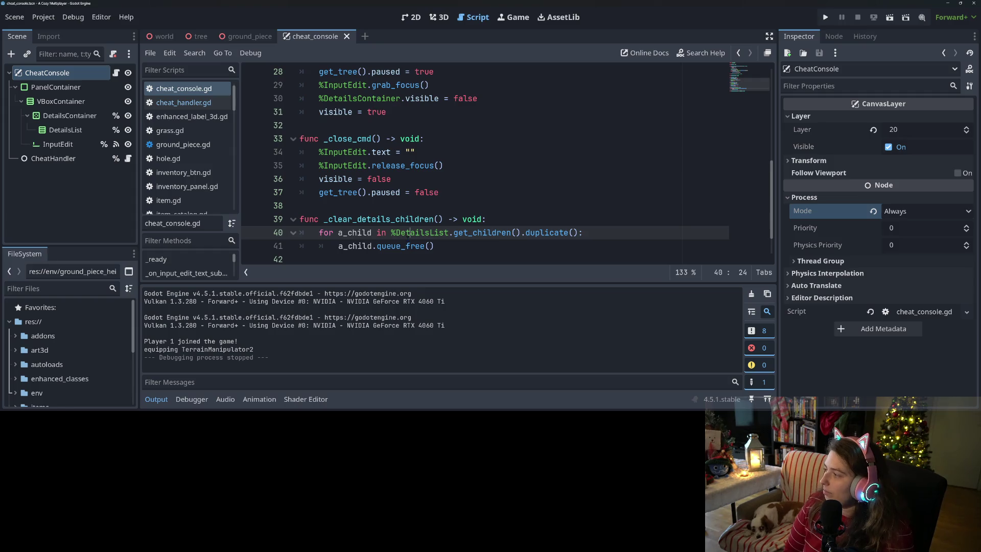
{"action": "scroll", "coordinate": [485, 164], "scroll_direction": "down", "scroll_amount": 1}
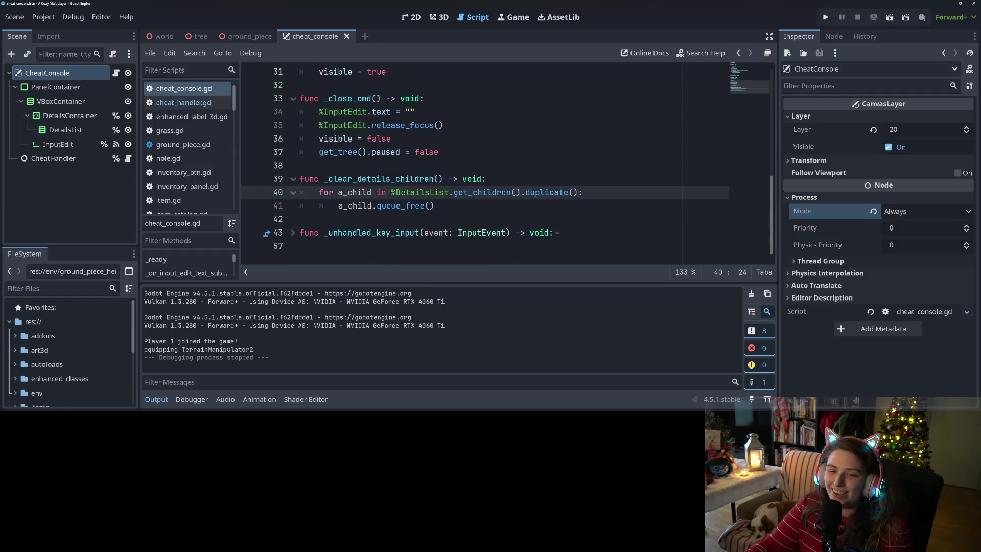
{"action": "left_click", "coordinate": [352, 179]}
{"action": "left_click", "coordinate": [329, 179]}
{"action": "key", "text": "BackSpace"}
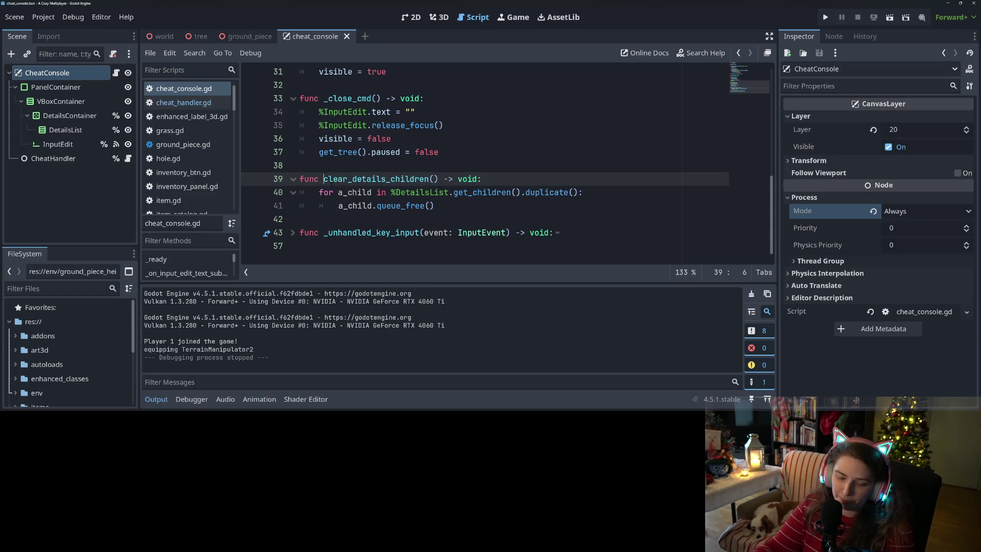
Add a clear_details_children() call after release_focus() in _close_cmd.
{"action": "left_click_drag", "start_coordinate": [327, 179], "coordinate": [439, 179]}
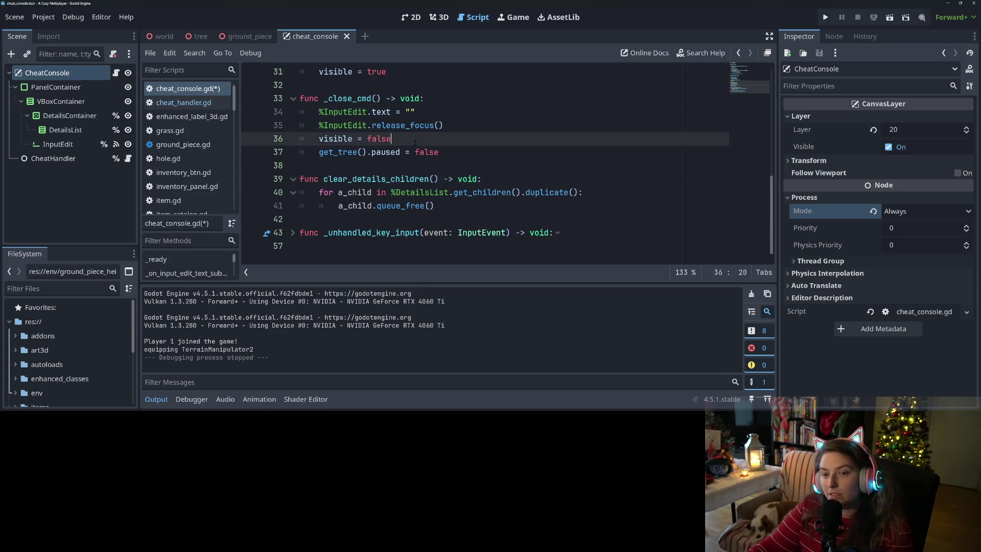
{"action": "left_click", "coordinate": [460, 138]}
{"action": "left_click", "coordinate": [463, 125]}
{"action": "key", "text": "Return"}
{"action": "key", "text": "ctrl+v"}
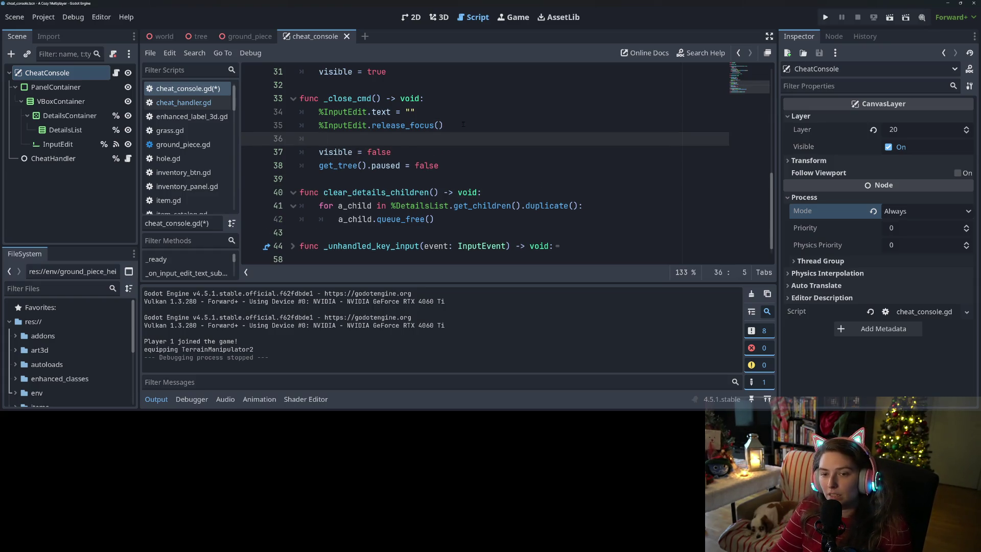
Move visible = false to the top of _close_cmd and save cheat_console.gd.
{"action": "left_click", "coordinate": [358, 151]}
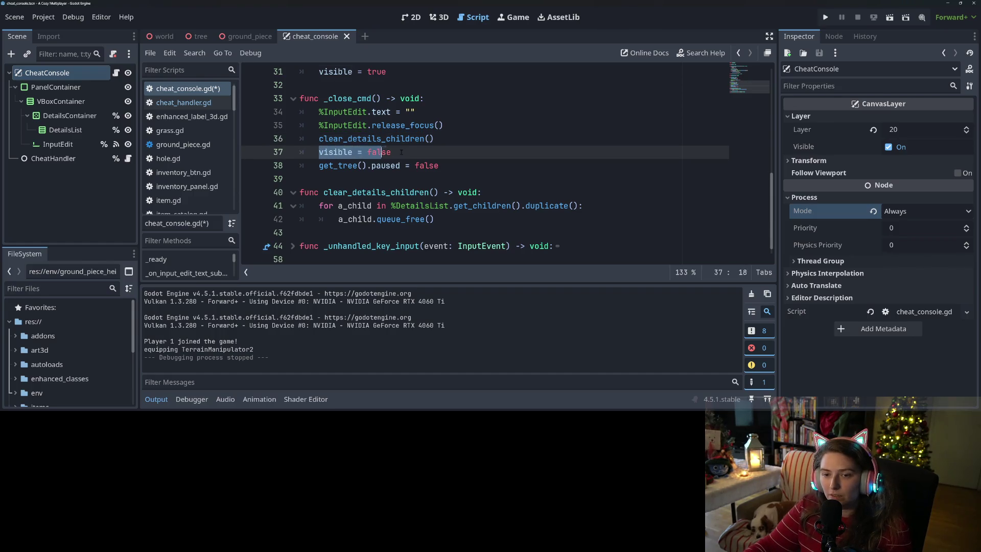
{"action": "left_click", "coordinate": [435, 98]}
{"action": "key", "text": "Return"}
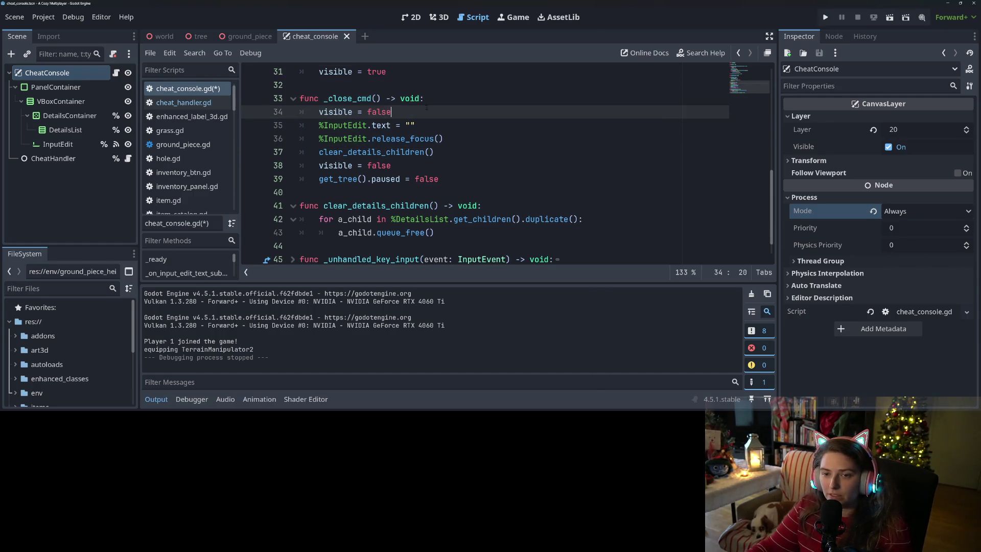
{"action": "mouse_move", "coordinate": [390, 165]}
{"action": "left_mouse_down"}
{"action": "mouse_move", "coordinate": [318, 165]}
{"action": "mouse_move", "coordinate": [318, 111]}
{"action": "left_mouse_up"}
{"action": "key", "text": "BackSpace"}
{"action": "key", "text": "BackSpace"}
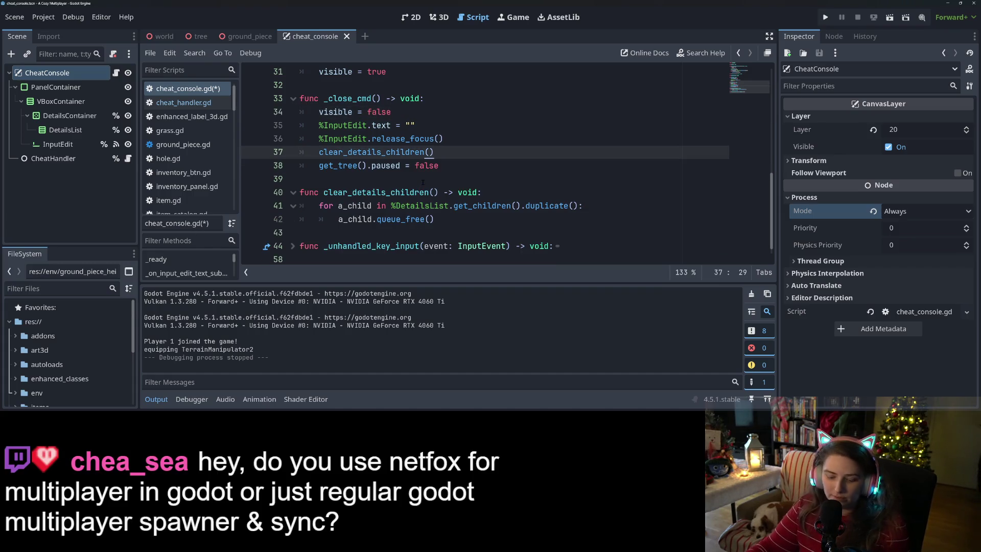
{"action": "key", "text": "ctrl+s"}
Select the clear_details_children name and open the CheatHandler script.
{"action": "left_click", "coordinate": [471, 169]}
{"action": "left_click", "coordinate": [327, 232]}
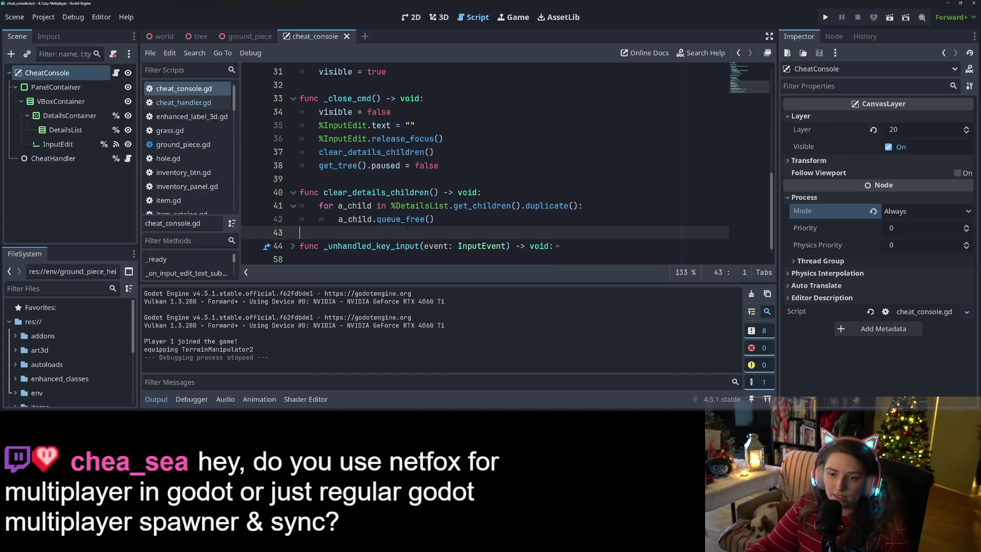
{"action": "left_click", "coordinate": [323, 192]}
{"action": "left_click_drag", "start_coordinate": [323, 192], "coordinate": [436, 192]}
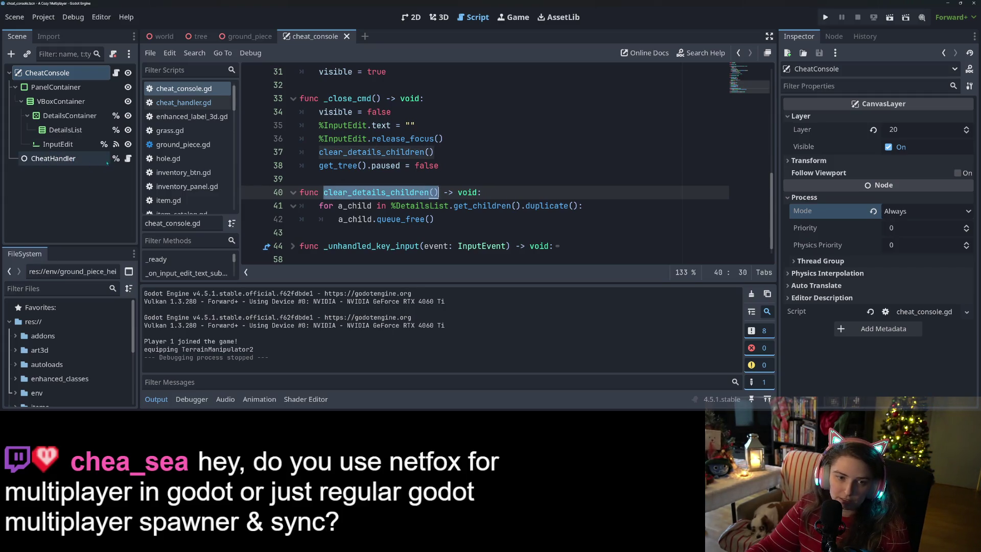
{"action": "left_click", "coordinate": [128, 158]}
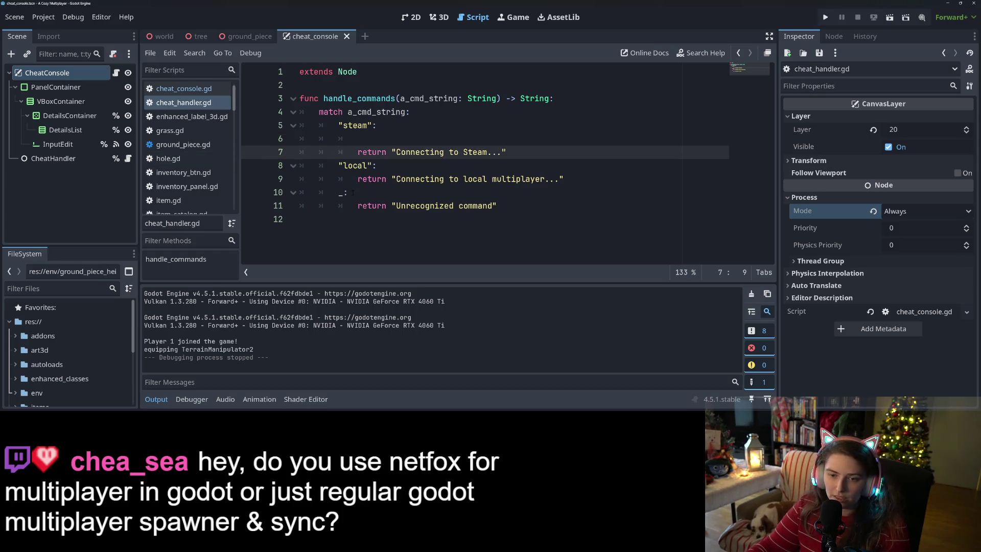
Add a "clear" case calling CheatConsole.clear_details_children() after the local case.
{"action": "left_click", "coordinate": [374, 138]}
{"action": "key", "text": "BackSpace"}
{"action": "key", "text": "BackSpace"}
{"action": "key", "text": "BackSpace"}
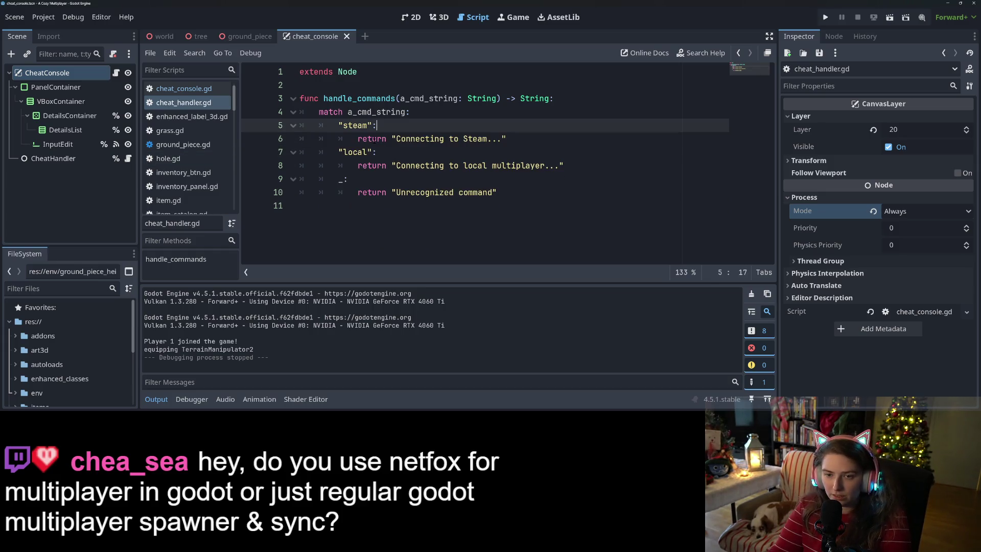
{"action": "key", "text": "Down"}
{"action": "key", "text": "Down"}
{"action": "key", "text": "Down"}
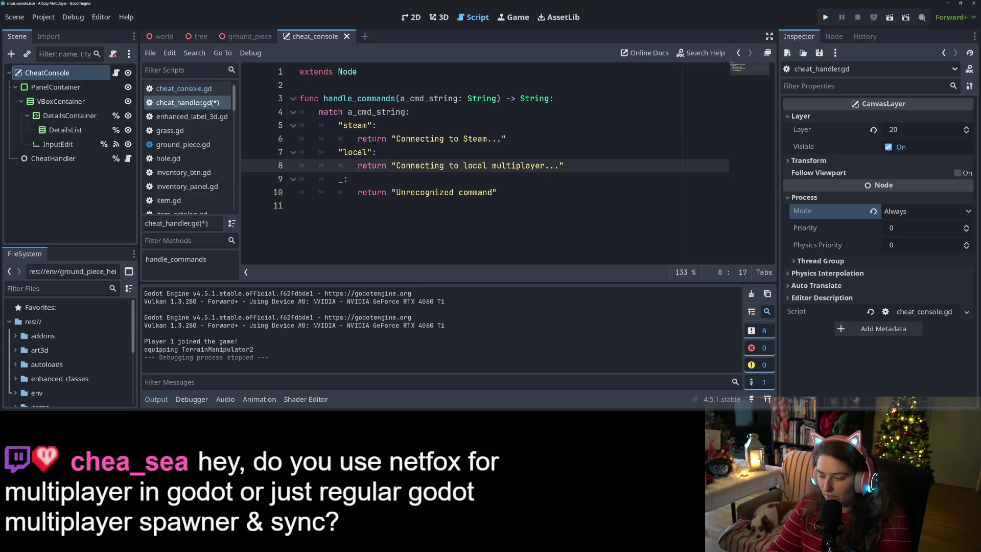
{"action": "key", "text": "Return"}
{"action": "type", "text": "\"clear\":"}
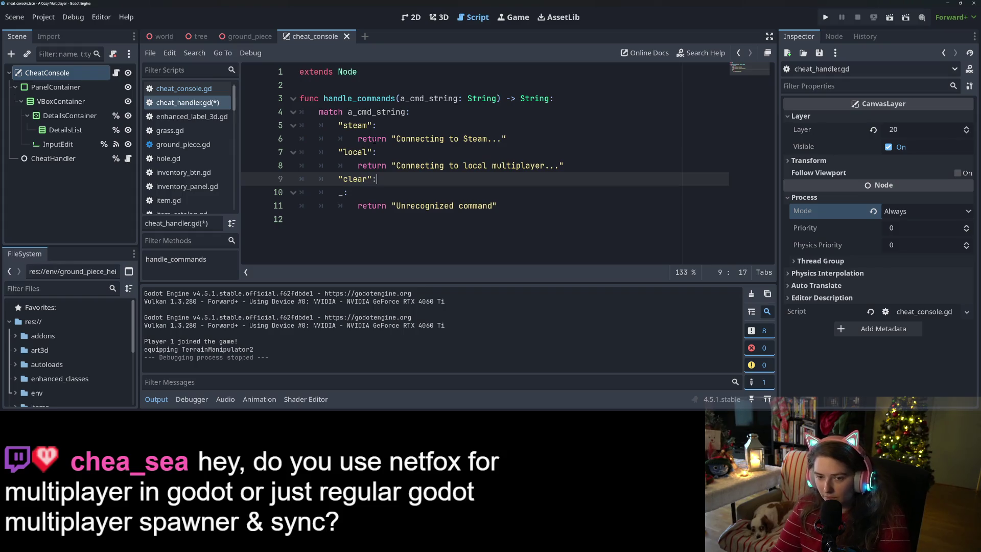
{"action": "key", "text": "Return"}
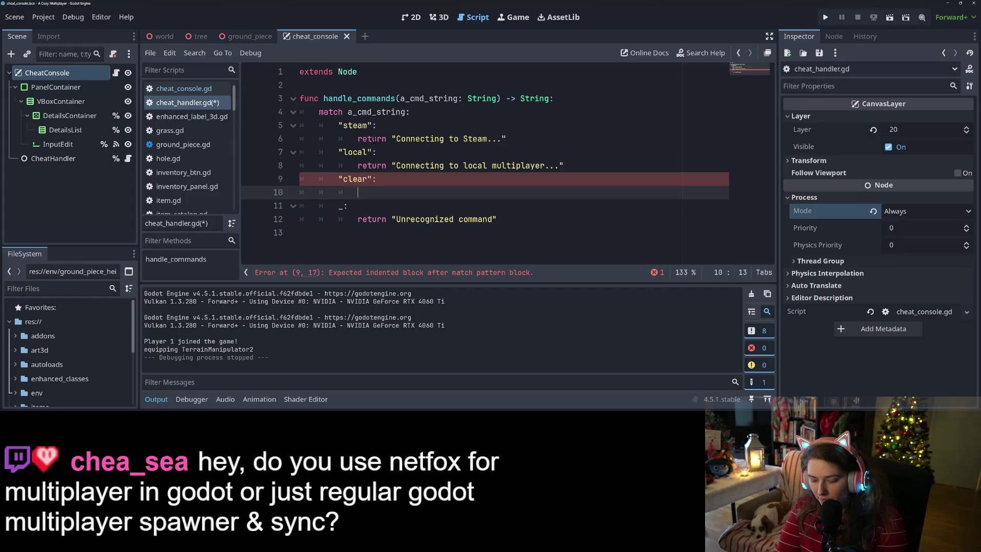
{"action": "type", "text": "get_pos"}
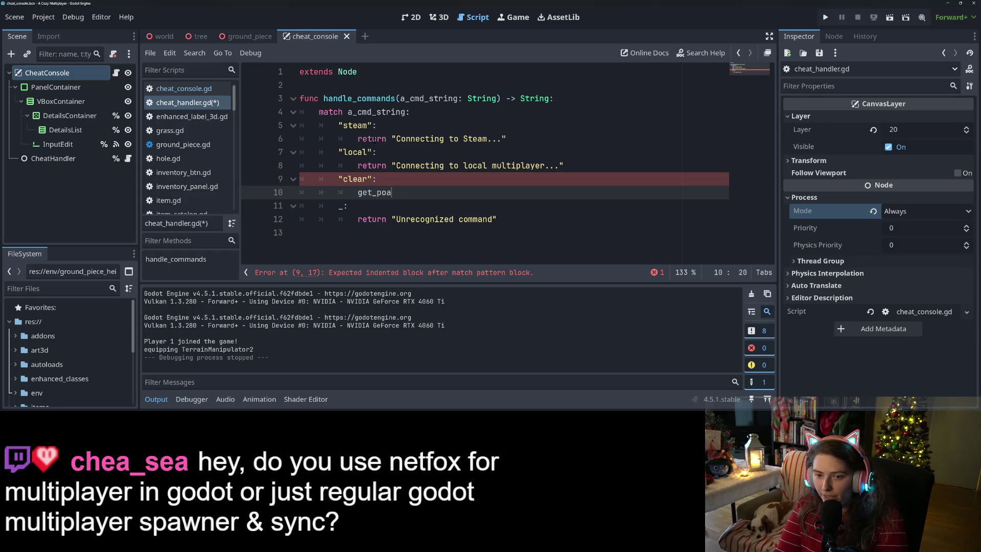
{"action": "key", "text": "BackSpace"}
{"action": "key", "text": "BackSpace"}
{"action": "key", "text": "BackSpace"}
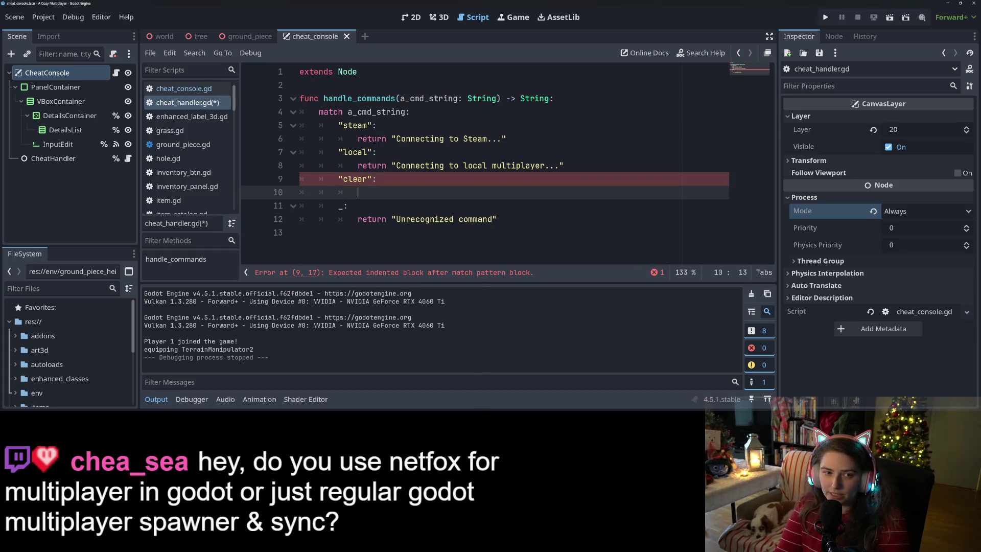
{"action": "type", "text": "Cheat"}
{"action": "key", "text": "Return"}
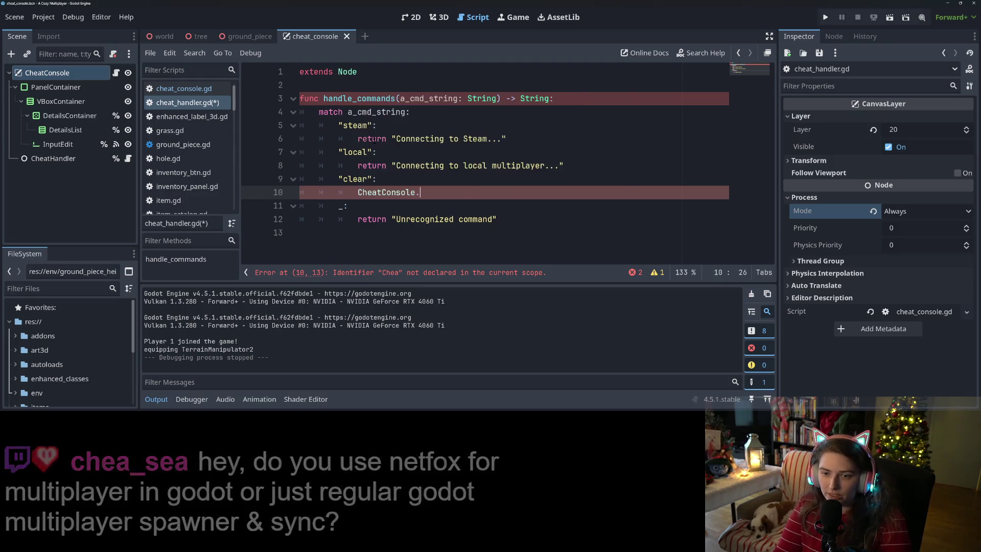
{"action": "type", "text": ".clear"}
{"action": "key", "text": "Return"}
{"action": "key", "text": "Return"}
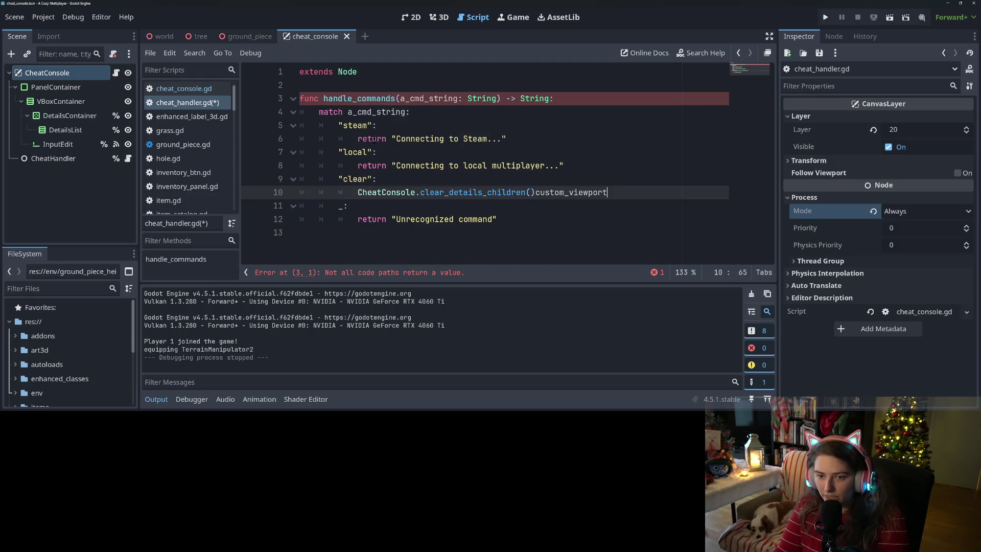
{"action": "key", "text": "BackSpace"}
{"action": "key", "text": "BackSpace"}
{"action": "key", "text": "BackSpace"}
{"action": "key", "text": "BackSpace"}
{"action": "key", "text": "BackSpace"}
{"action": "key", "text": "BackSpace"}
{"action": "key", "text": "Return"}
End the function with return "" and save cheat_handler.gd.
{"action": "type", "text": "reutrn"}
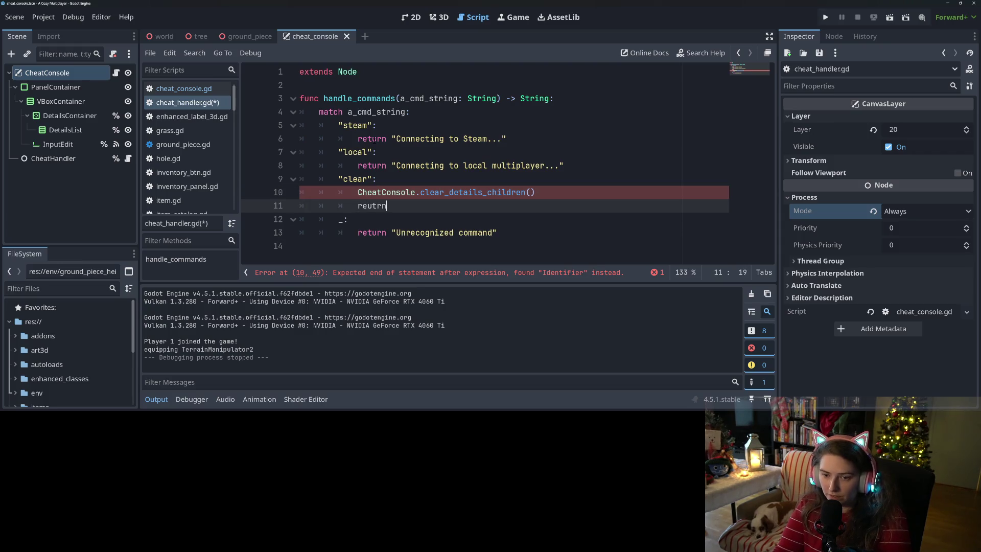
{"action": "key", "text": "BackSpace"}
{"action": "key", "text": "BackSpace"}
{"action": "key", "text": "BackSpace"}
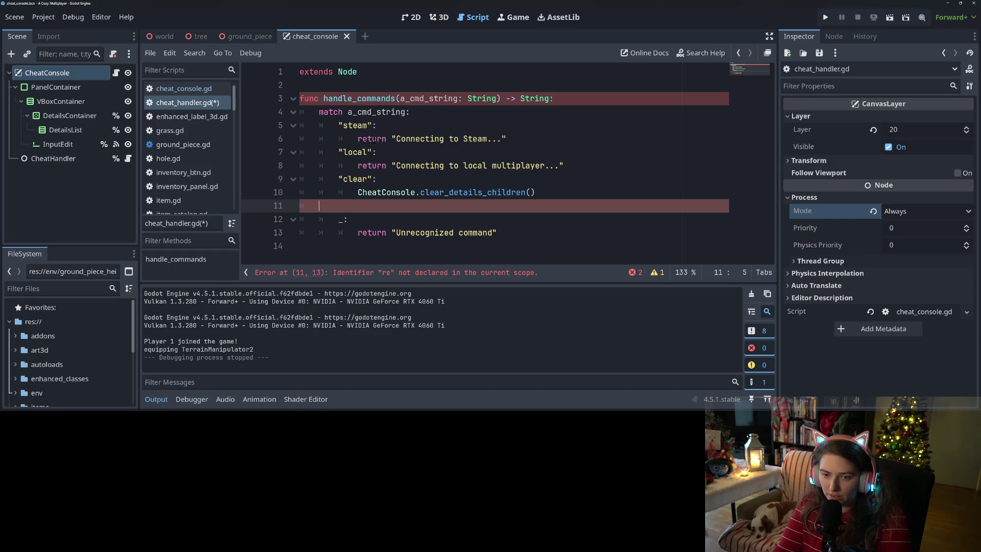
{"action": "key", "text": "BackSpace"}
{"action": "key", "text": "Down"}
{"action": "key", "text": "Down"}
{"action": "key", "text": "Down"}
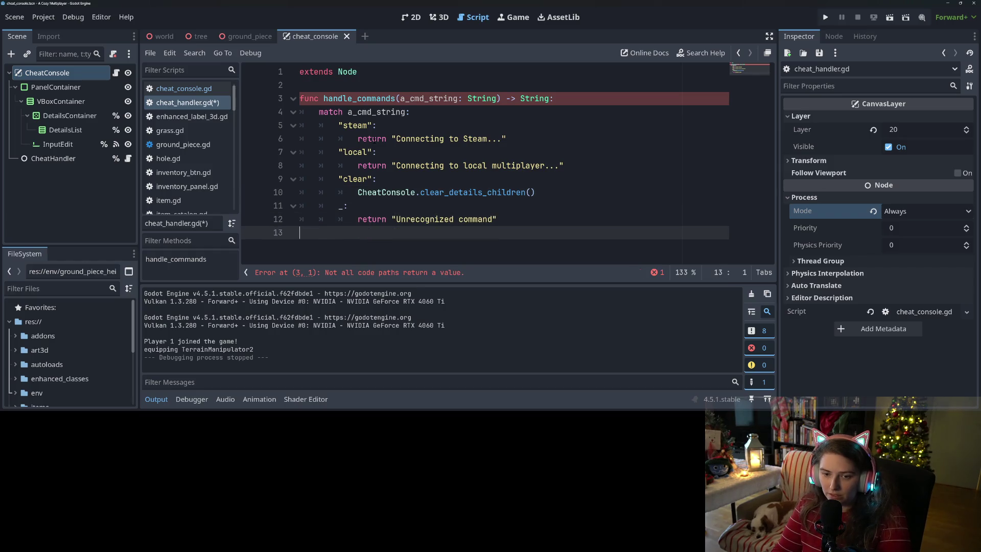
{"action": "type", "text": "return "}
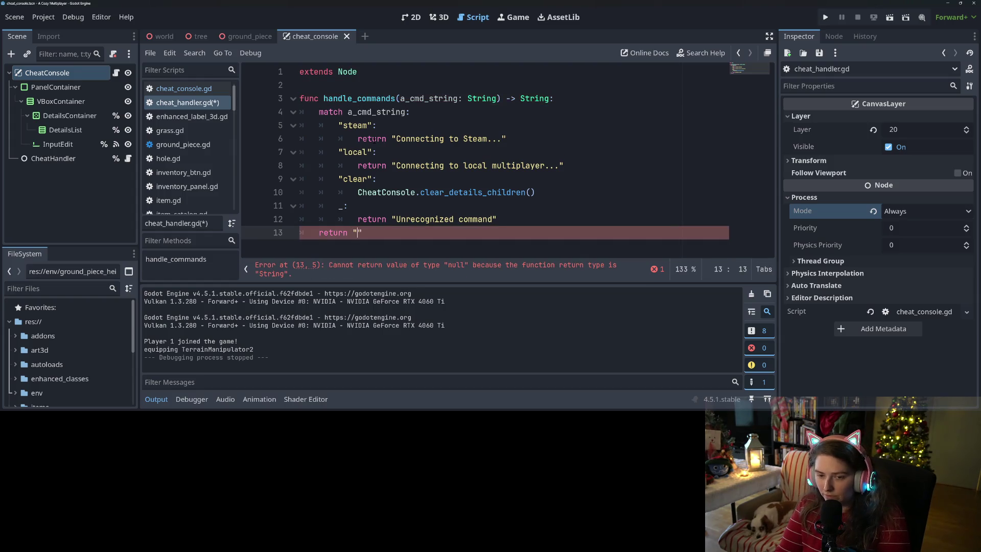
{"action": "type", "text": "\""}
{"action": "key", "text": "ctrl+s"}
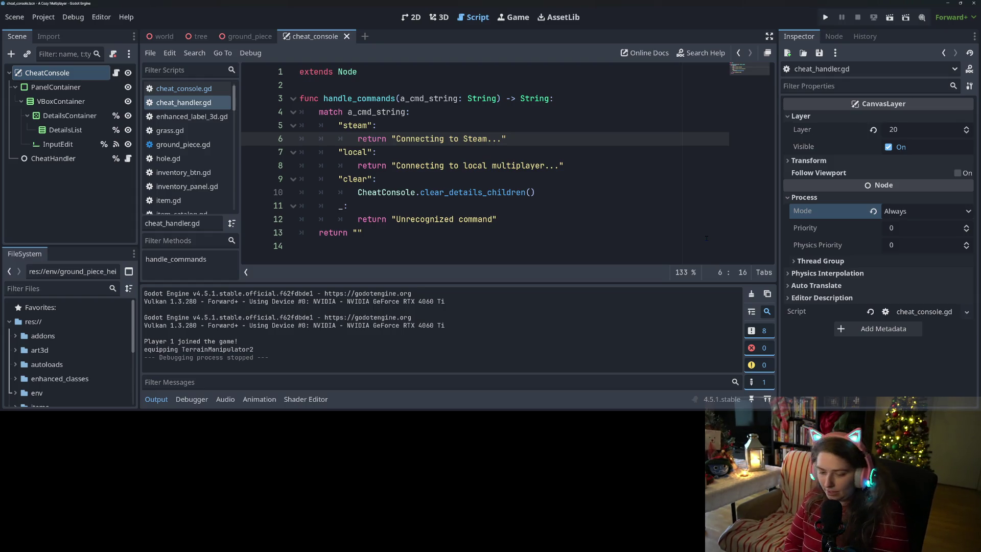
Run the game and enter gibberish, steam and clear in the cheat console.
{"action": "left_click", "coordinate": [604, 197]}
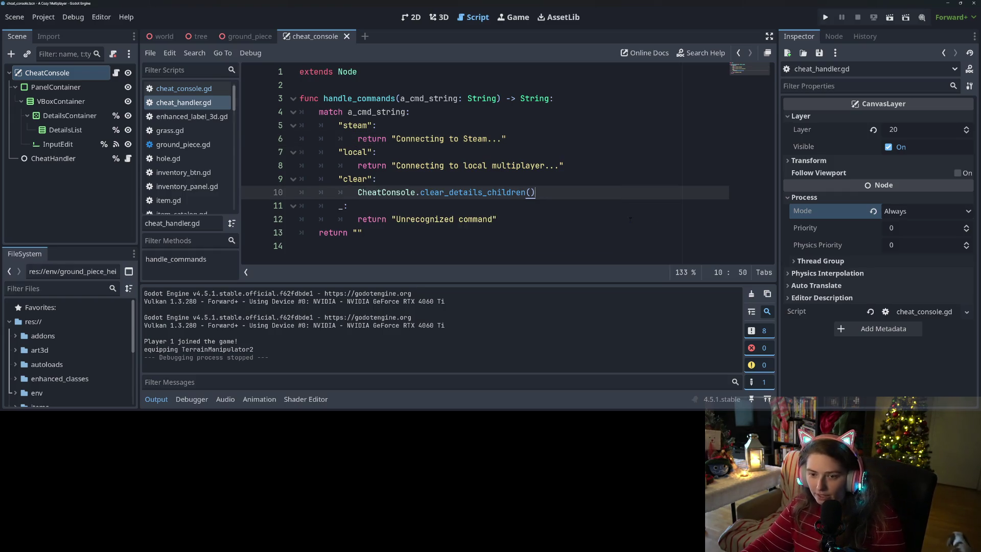
{"action": "left_click", "coordinate": [825, 18]}
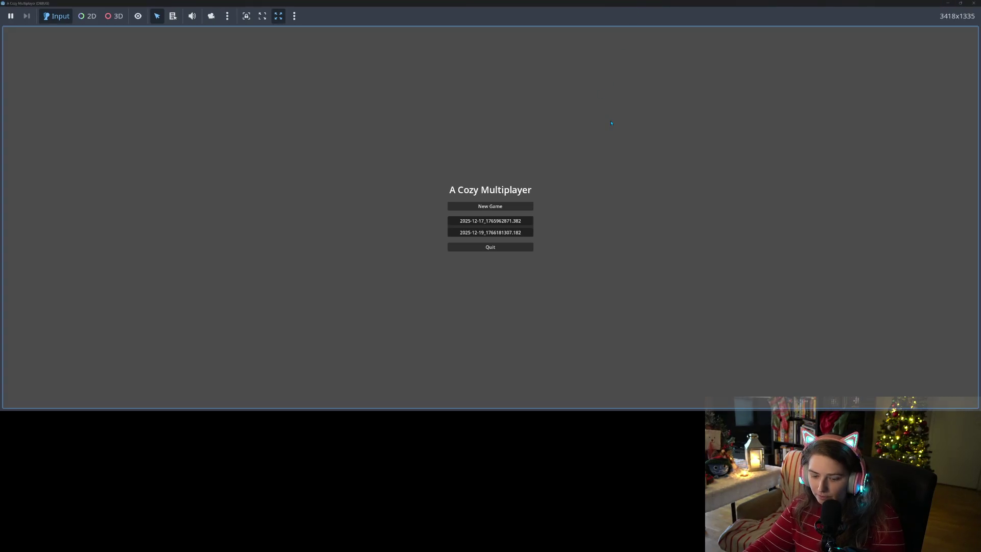
{"action": "key", "text": "grave"}
{"action": "type", "text": "jdklfjfliwjeijflwke"}
{"action": "key", "text": "Return"}
{"action": "type", "text": "steam"}
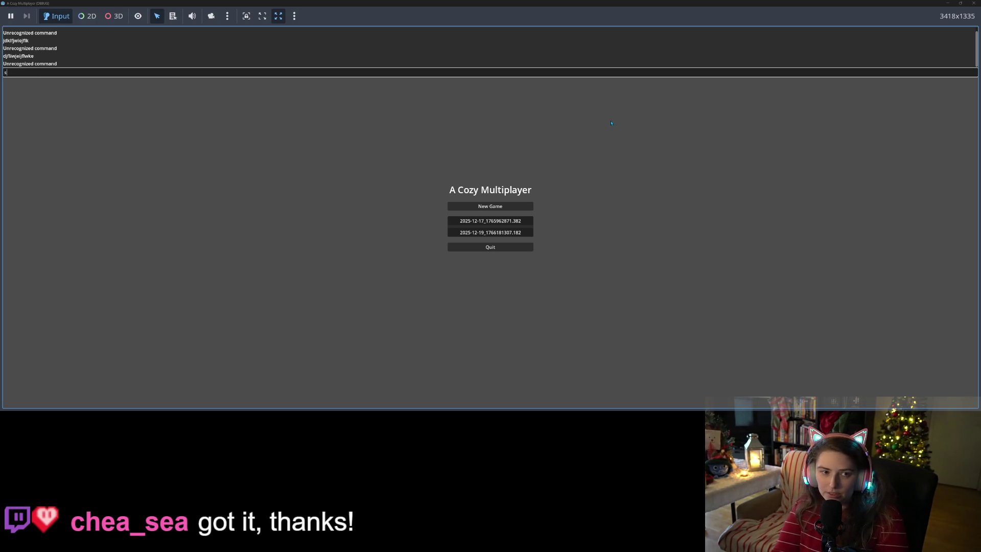
{"action": "key", "text": "Return"}
{"action": "type", "text": "clear"}
{"action": "key", "text": "Return"}
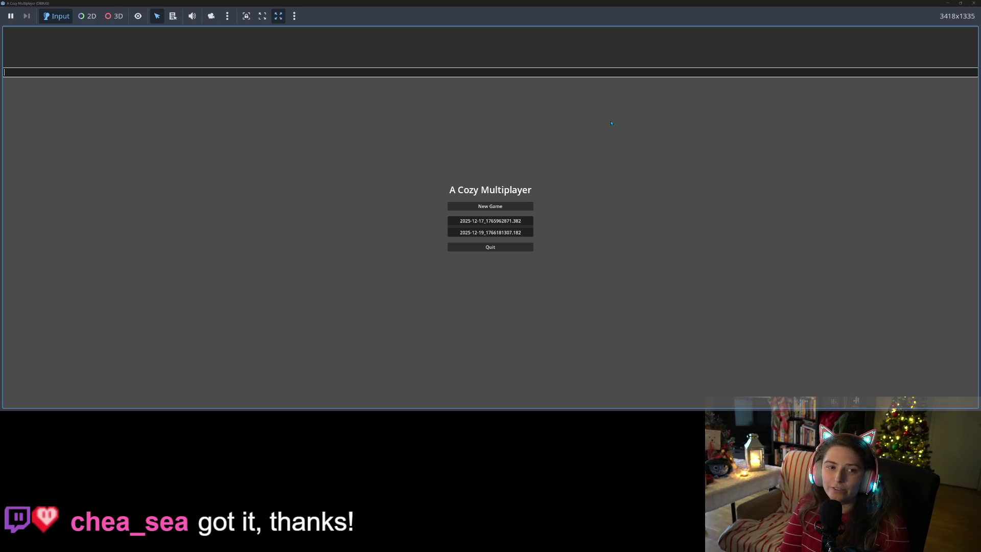
Close the console, quit the game, and switch to GitHub Desktop.
{"action": "key", "text": "grave"}
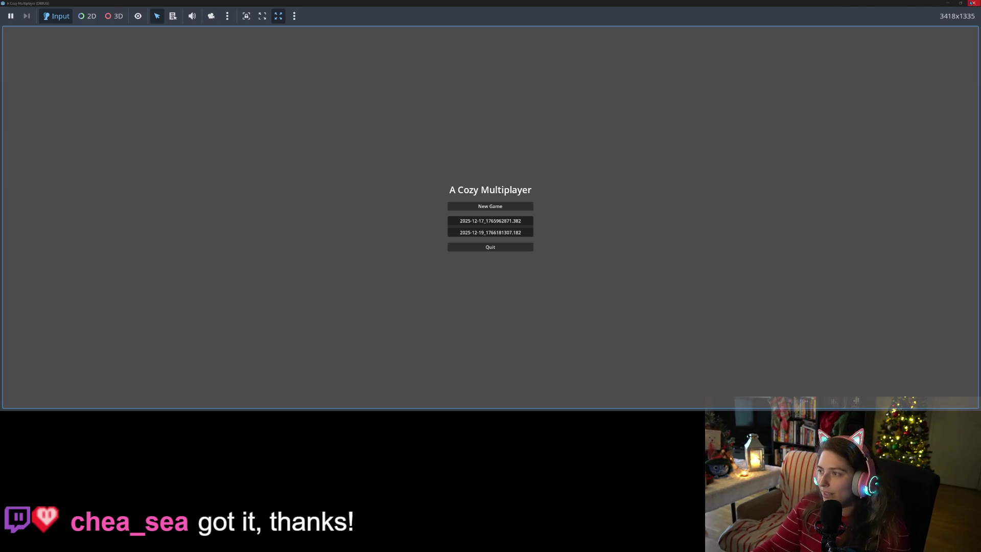
{"action": "double_click", "coordinate": [909, 2]}
{"action": "left_click", "coordinate": [857, 17]}
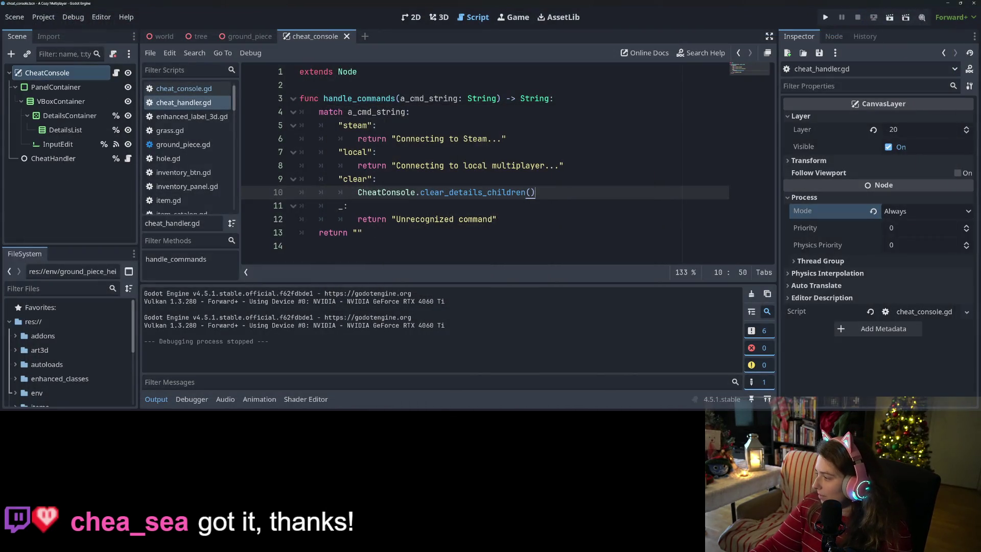
{"action": "key", "text": "alt+Tab"}
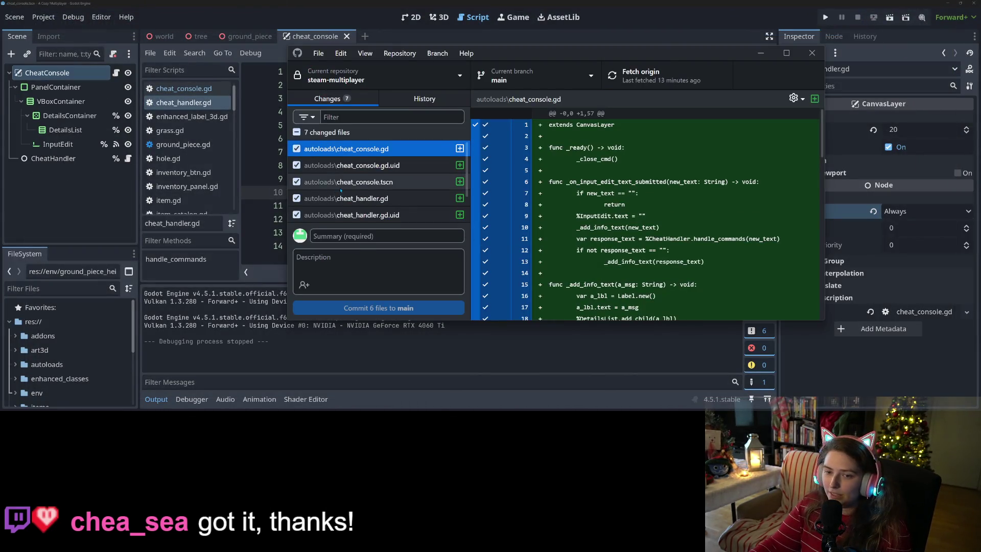
Review the diffs of the six cheat console and handler files.
{"action": "left_click", "coordinate": [340, 214]}
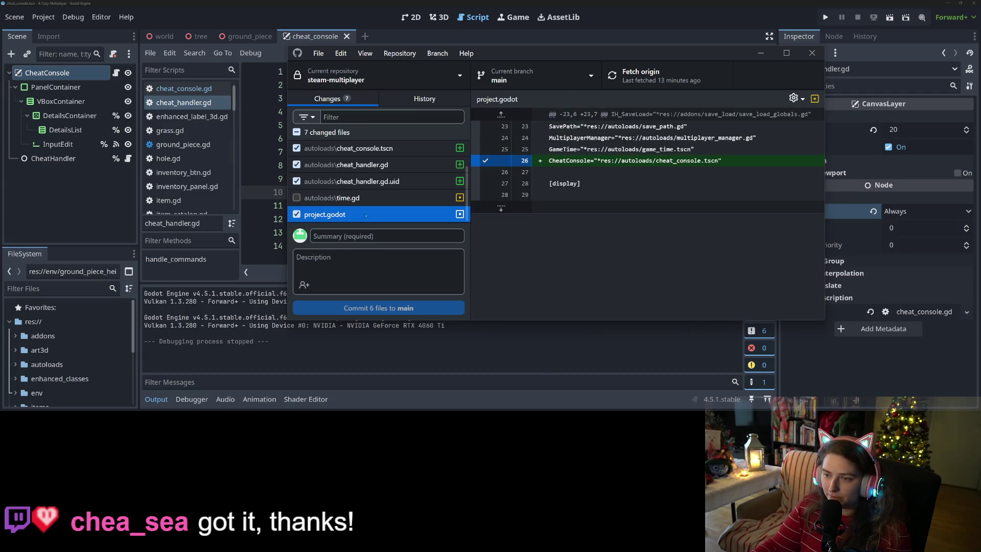
{"action": "left_click", "coordinate": [337, 185]}
{"action": "left_click", "coordinate": [340, 165]}
{"action": "scroll", "coordinate": [353, 174], "scroll_direction": "up", "scroll_amount": 1}
{"action": "left_click", "coordinate": [363, 182]}
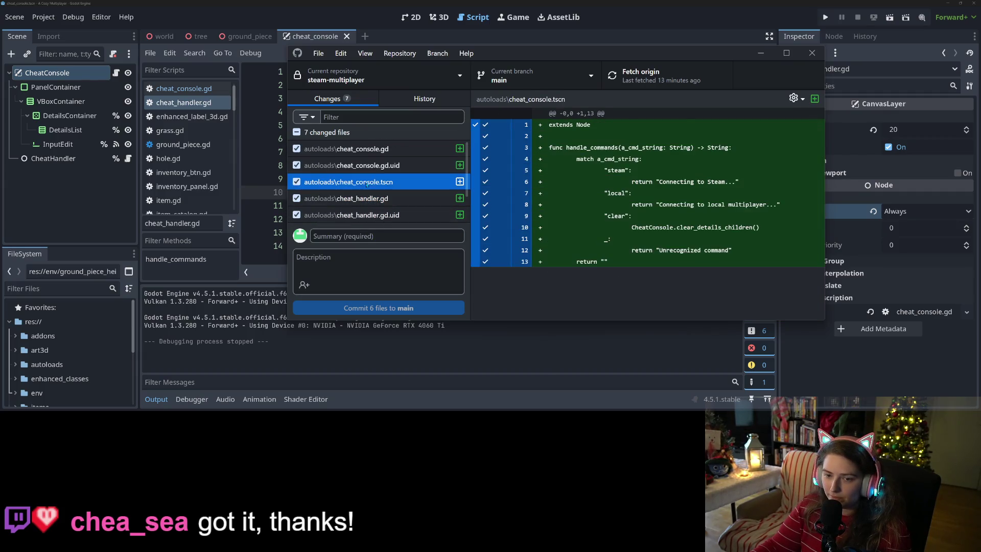
{"action": "left_click", "coordinate": [373, 165]}
{"action": "left_click", "coordinate": [373, 149]}
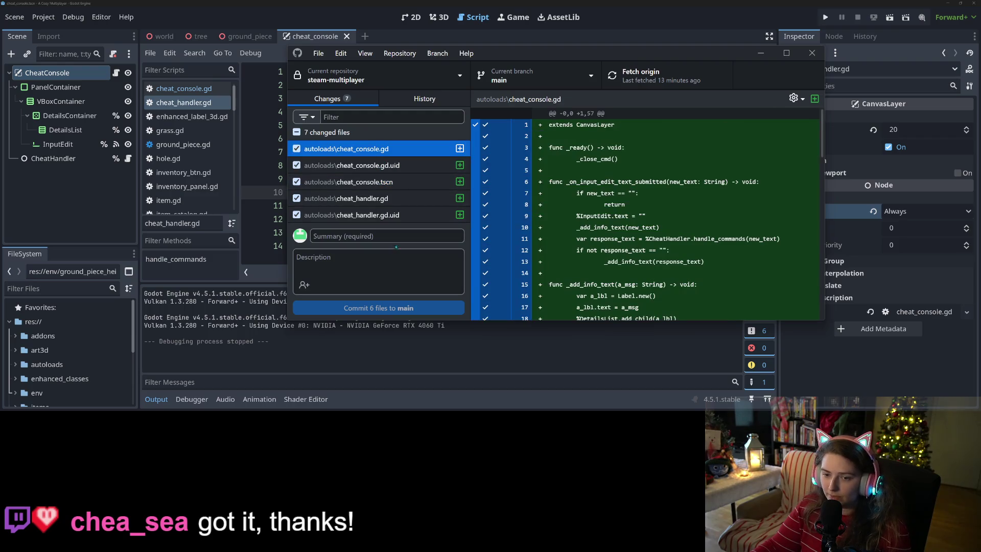
Commit the six files to main as "adds cheat console and command handler" and push.
{"action": "left_click", "coordinate": [395, 236]}
{"action": "type", "text": "adds cheat "}
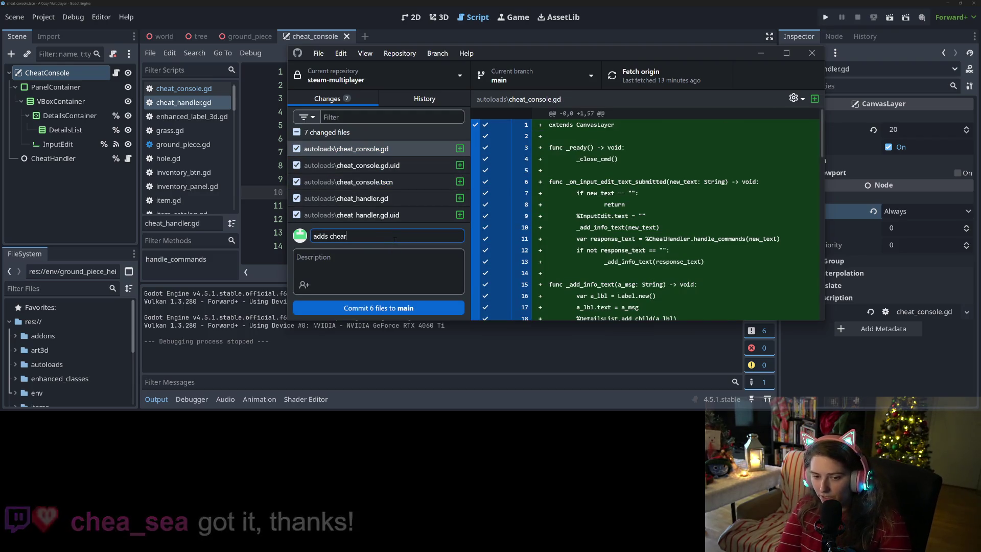
{"action": "type", "text": "command handler"}
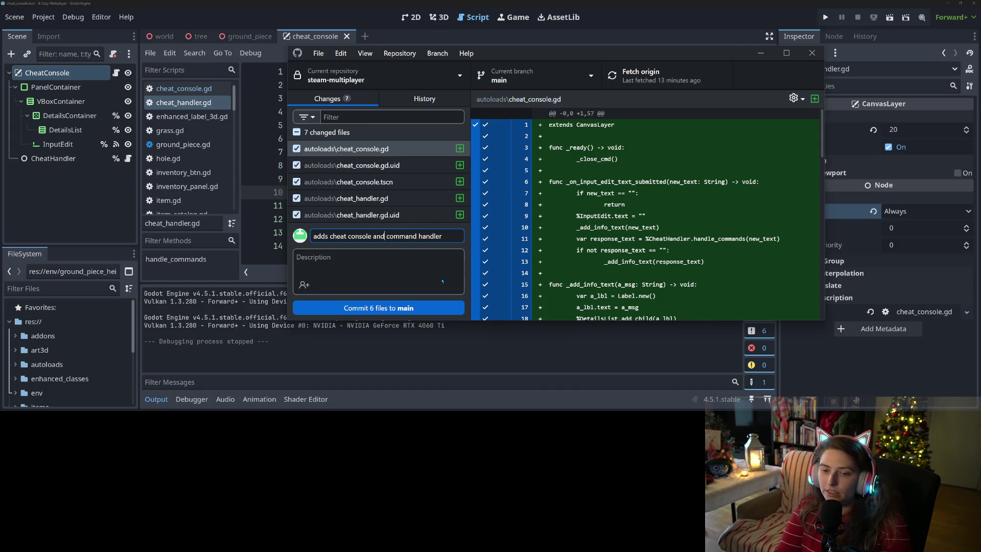
{"action": "left_click", "coordinate": [399, 308]}
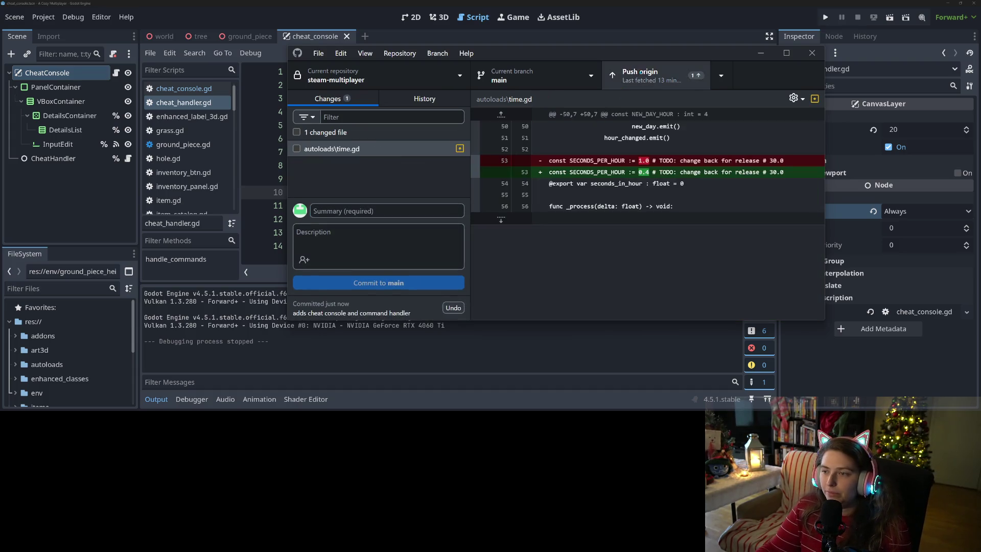
{"action": "left_click", "coordinate": [662, 68]}
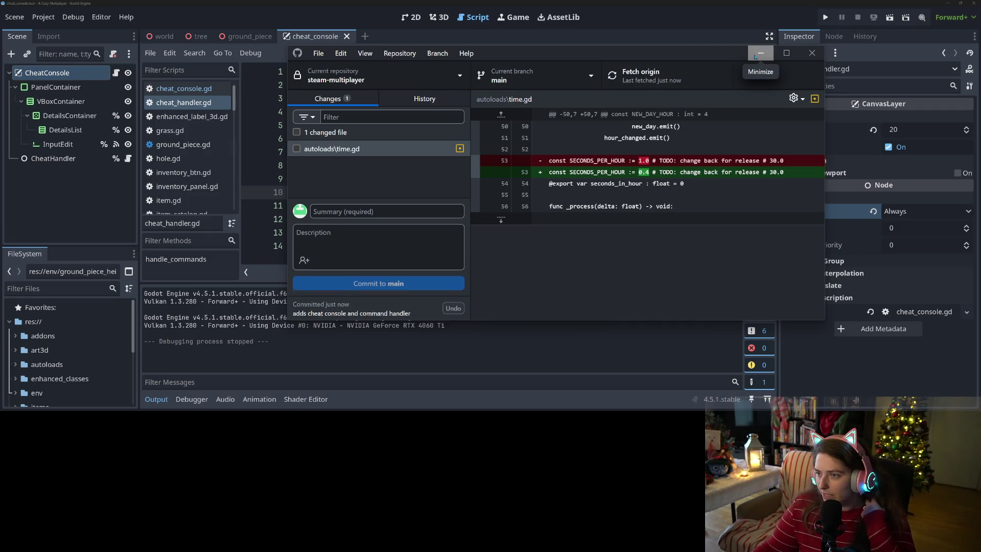
Move the Add cheat console card to Done in Trello, then restore down the browser.
{"action": "left_click", "coordinate": [753, 56]}
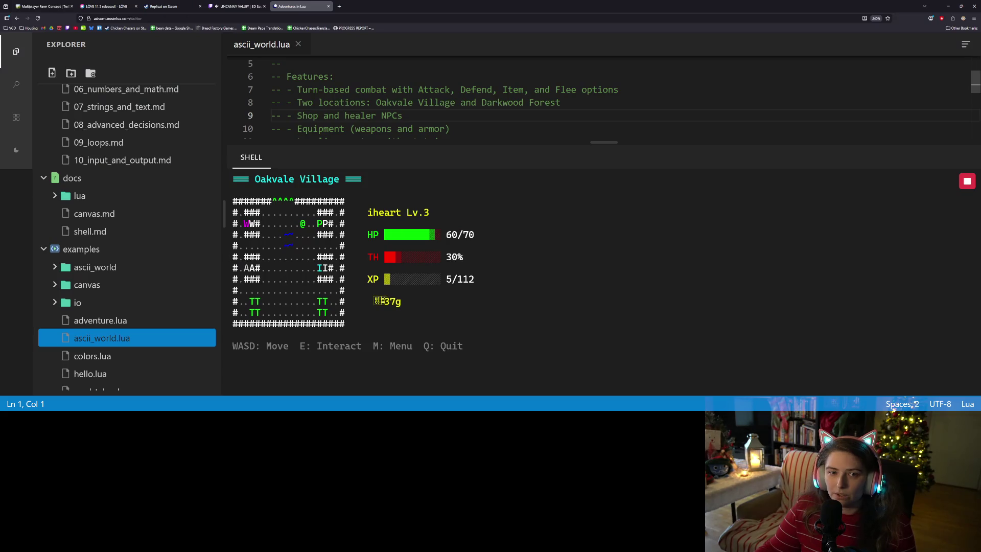
{"action": "left_click", "coordinate": [44, 6]}
{"action": "left_click_drag", "start_coordinate": [460, 157], "coordinate": [684, 157]}
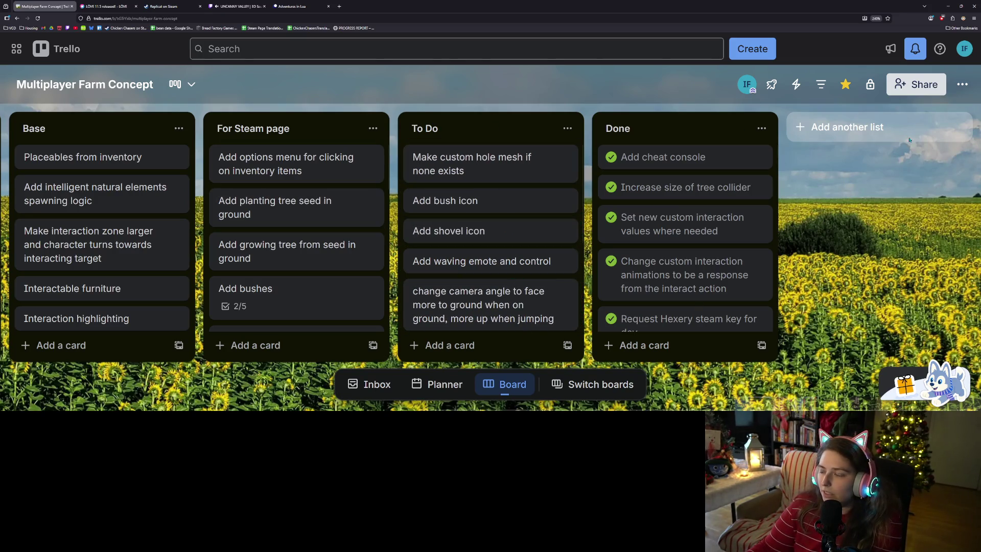
{"action": "left_click", "coordinate": [960, 6]}
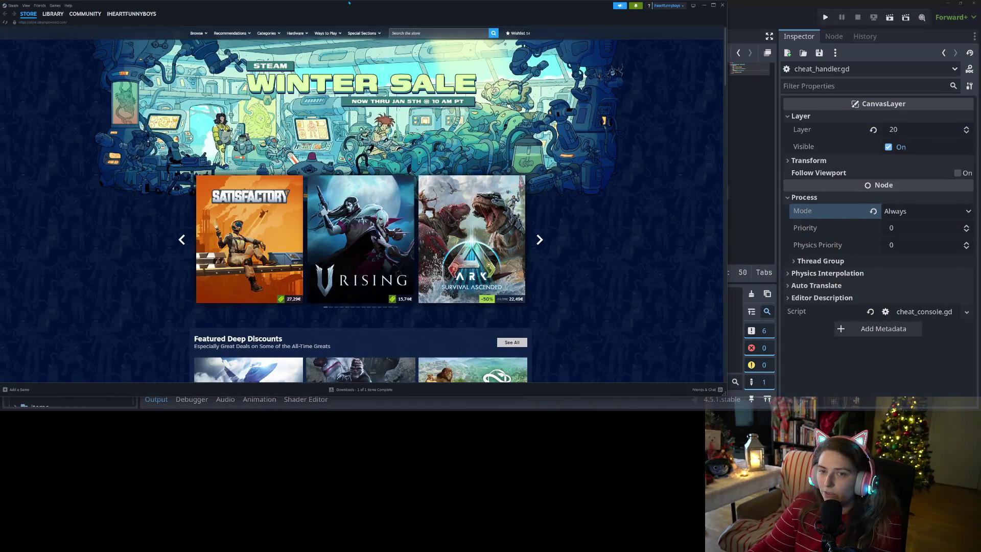
Open Zooika's page in the Steam library and press Play.
{"action": "left_click", "coordinate": [53, 14]}
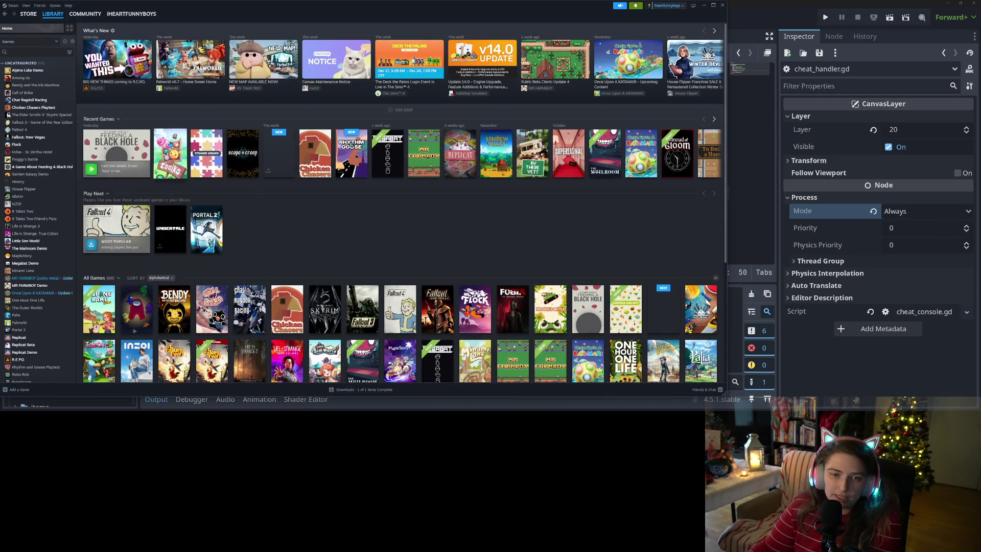
{"action": "left_click", "coordinate": [171, 143]}
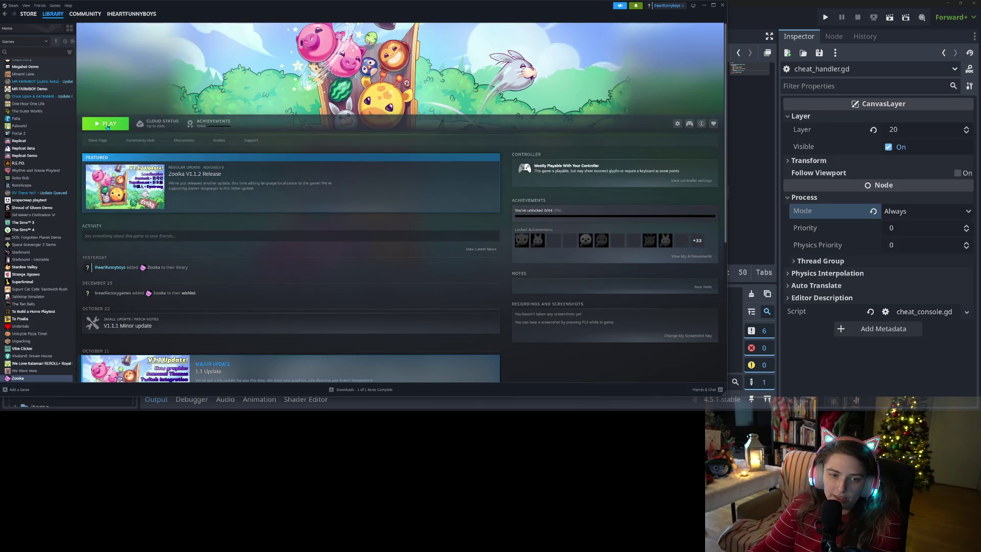
{"action": "left_click", "coordinate": [107, 125]}
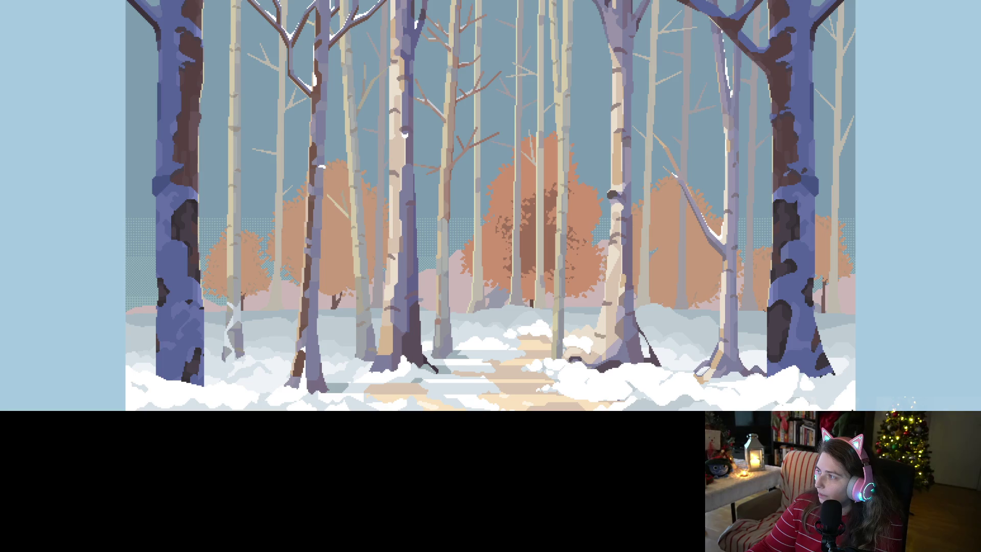
Position the Zooika window and switch off Full Screen in Settings.
{"action": "mouse_move", "coordinate": [861, 102]}
{"action": "left_mouse_down"}
{"action": "mouse_move", "coordinate": [256, 70]}
{"action": "mouse_move", "coordinate": [364, 6]}
{"action": "left_mouse_up"}
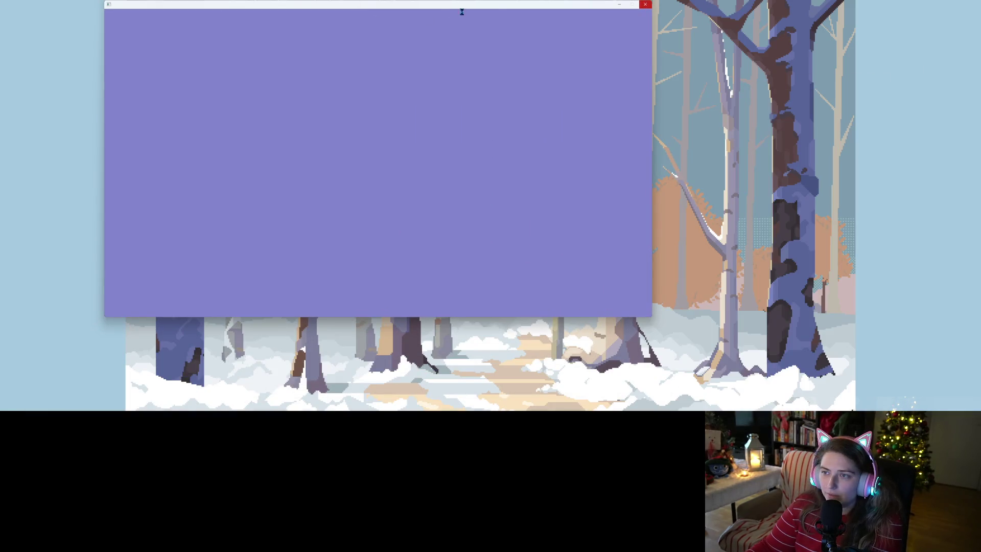
{"action": "left_click_drag", "start_coordinate": [497, 6], "coordinate": [569, 26]}
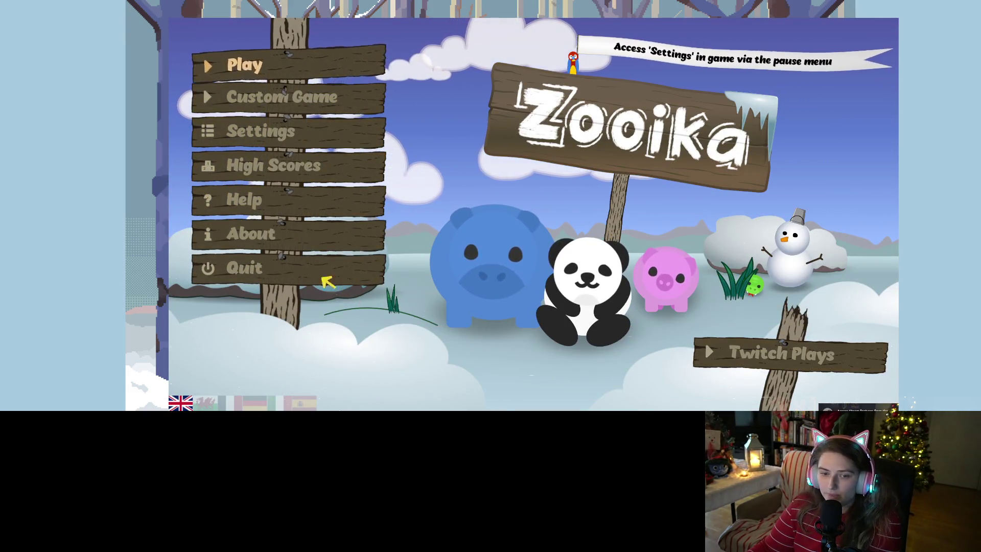
{"action": "left_click", "coordinate": [274, 141]}
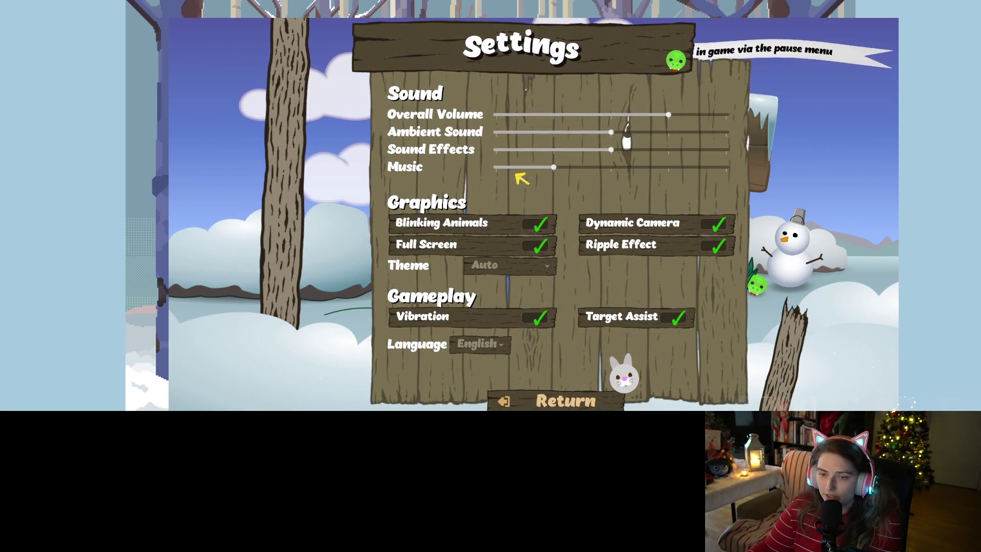
{"action": "left_click", "coordinate": [547, 248]}
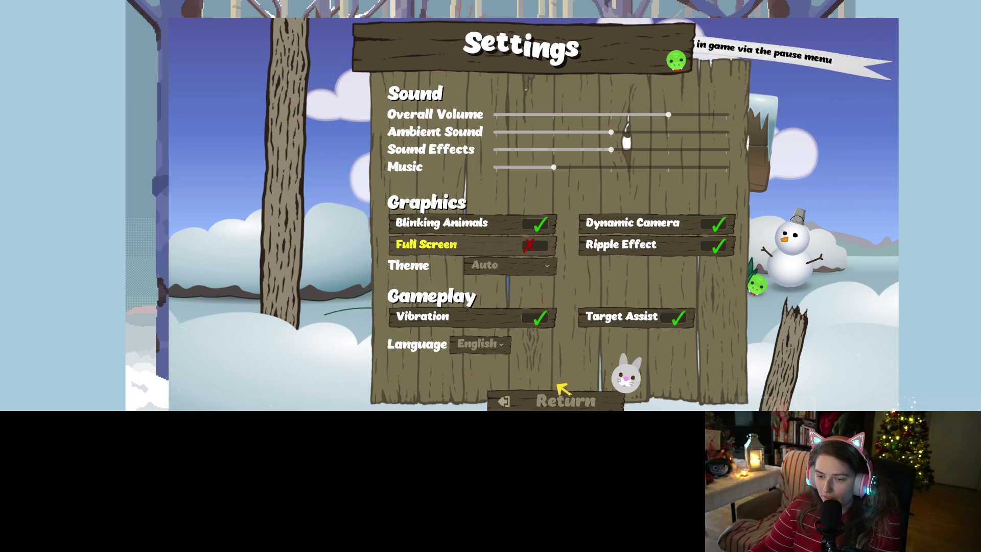
{"action": "left_click", "coordinate": [551, 408]}
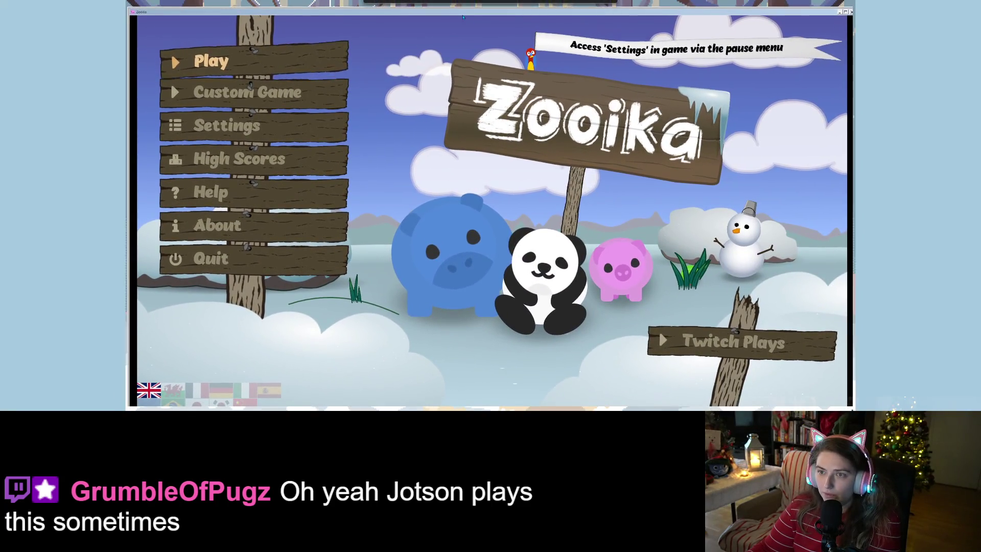
Resize the game window to fit the stream and lower the Overall Volume slider.
{"action": "left_click_drag", "start_coordinate": [469, 7], "coordinate": [478, 31]}
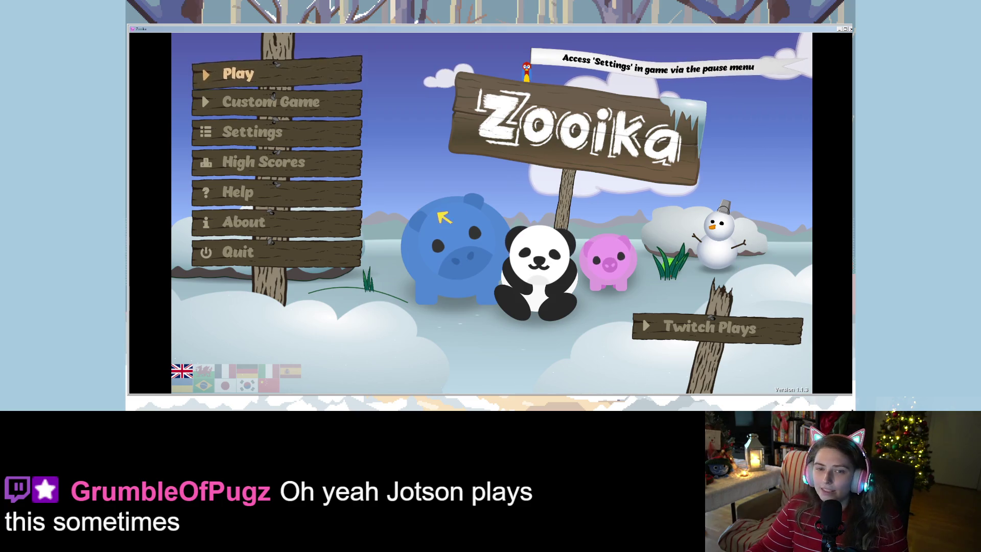
{"action": "left_click", "coordinate": [258, 146]}
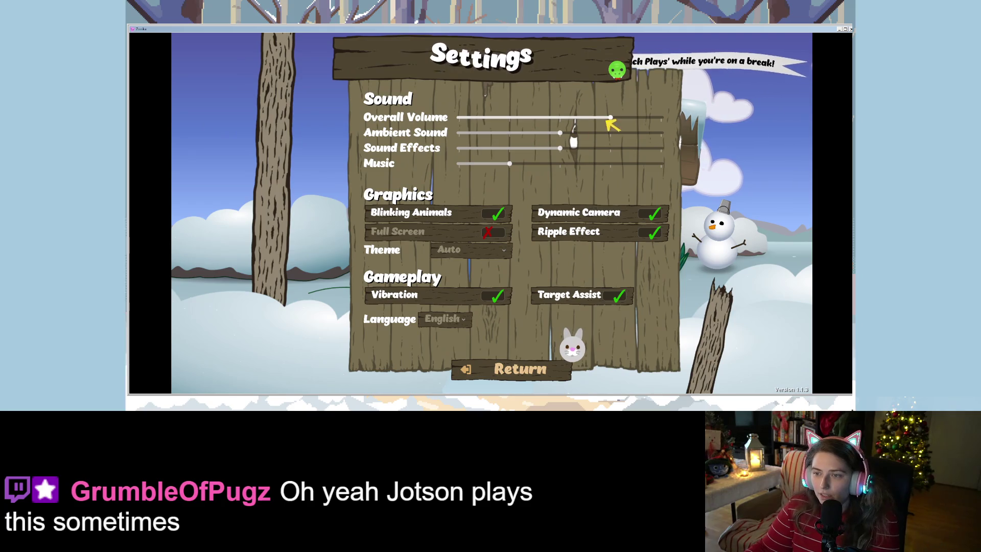
{"action": "left_click_drag", "start_coordinate": [611, 117], "coordinate": [584, 119]}
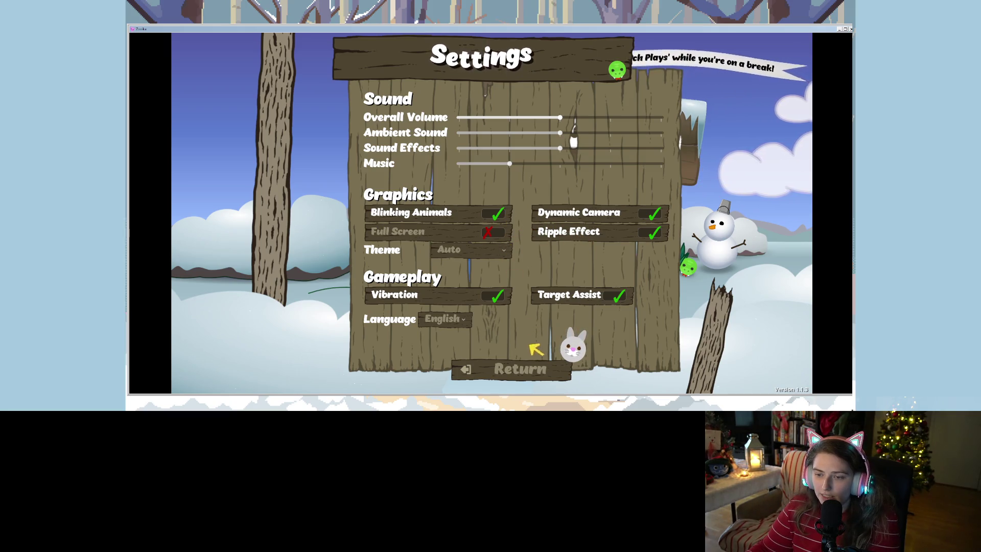
{"action": "left_click", "coordinate": [532, 373]}
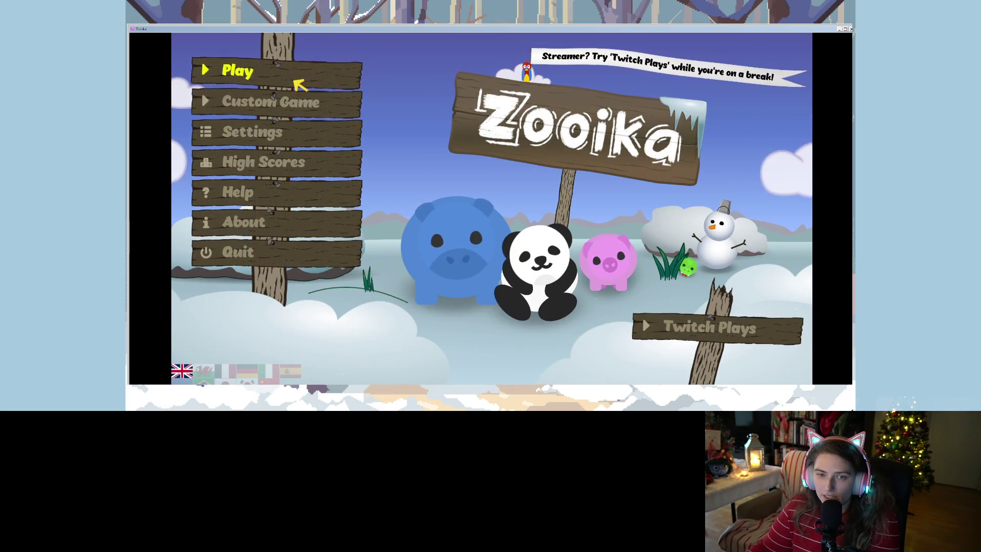
{"action": "left_click", "coordinate": [725, 324]}
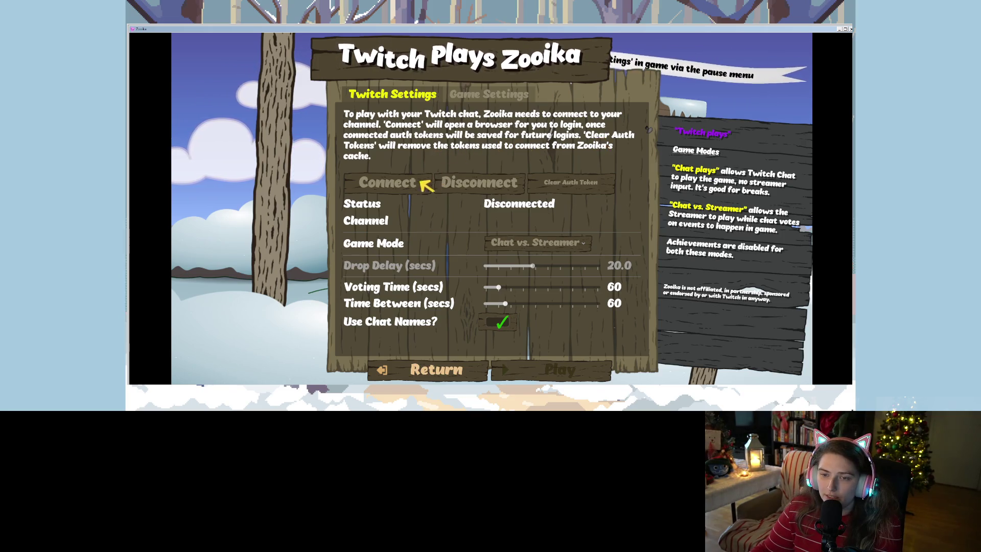
Connect Zooika to Twitch chat and start a round in Chat vs. Streamer mode.
{"action": "left_click", "coordinate": [469, 188]}
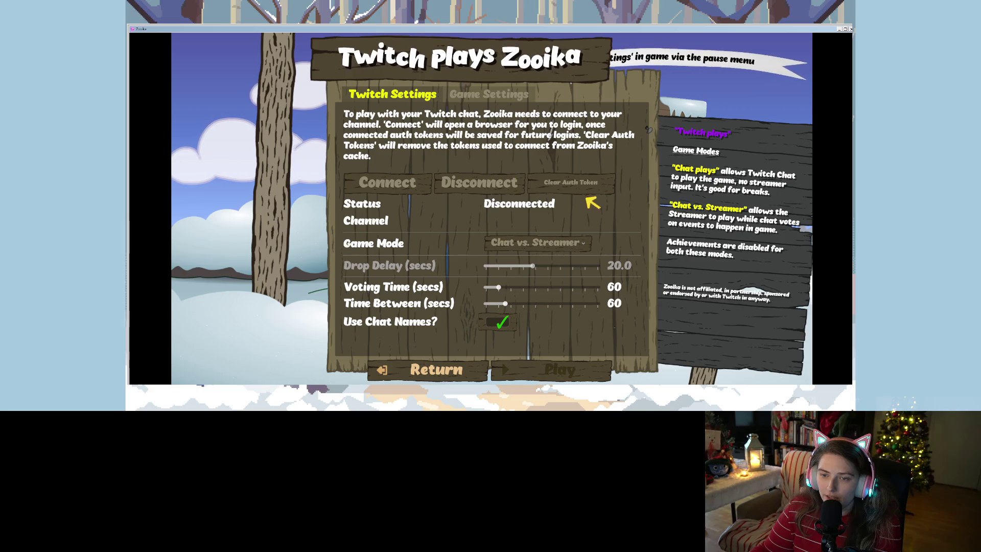
{"action": "left_click", "coordinate": [412, 188]}
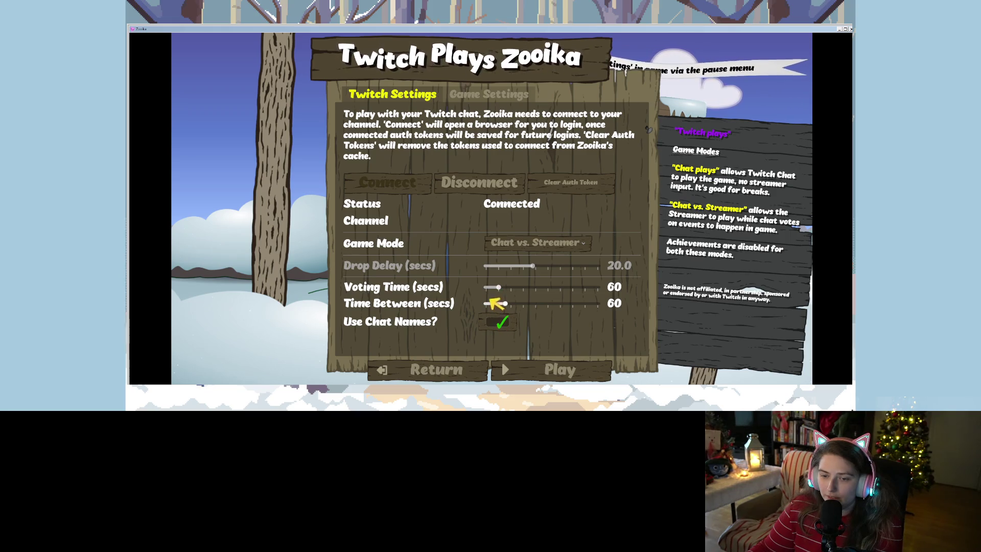
{"action": "left_click", "coordinate": [535, 244]}
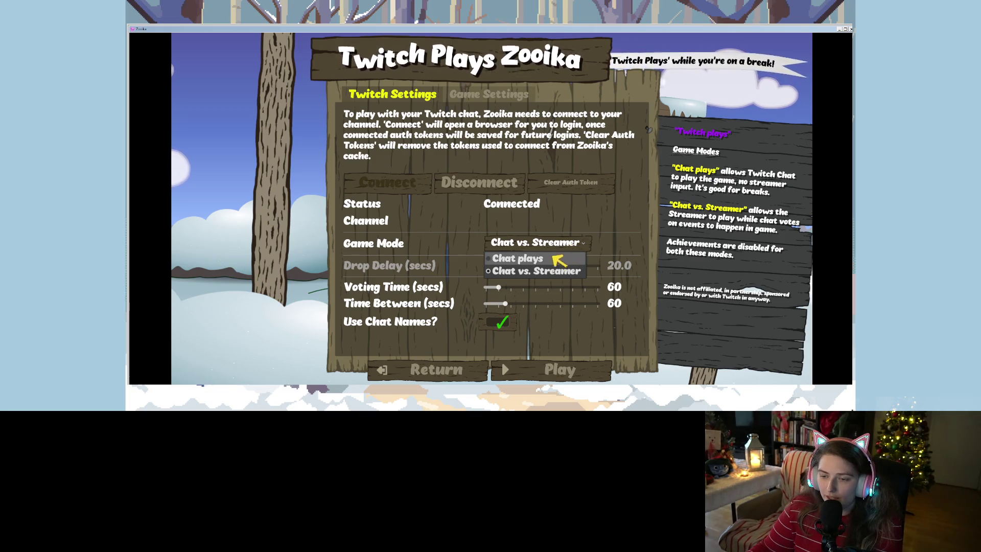
{"action": "left_click", "coordinate": [624, 221]}
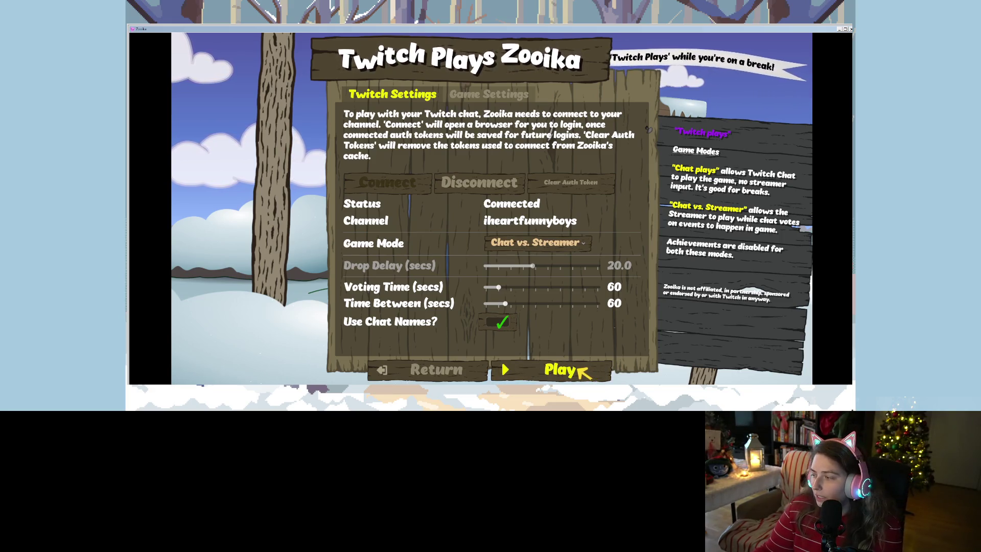
{"action": "left_click", "coordinate": [579, 367]}
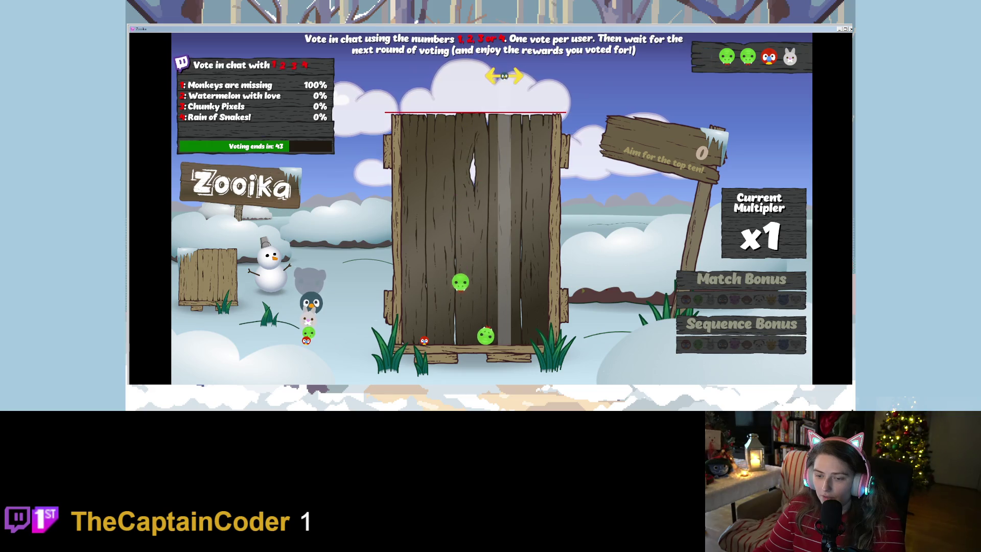
Reposition and resize the Zooika game window to fit the stream layout.
{"action": "left_click_drag", "start_coordinate": [826, 27], "coordinate": [825, 1]}
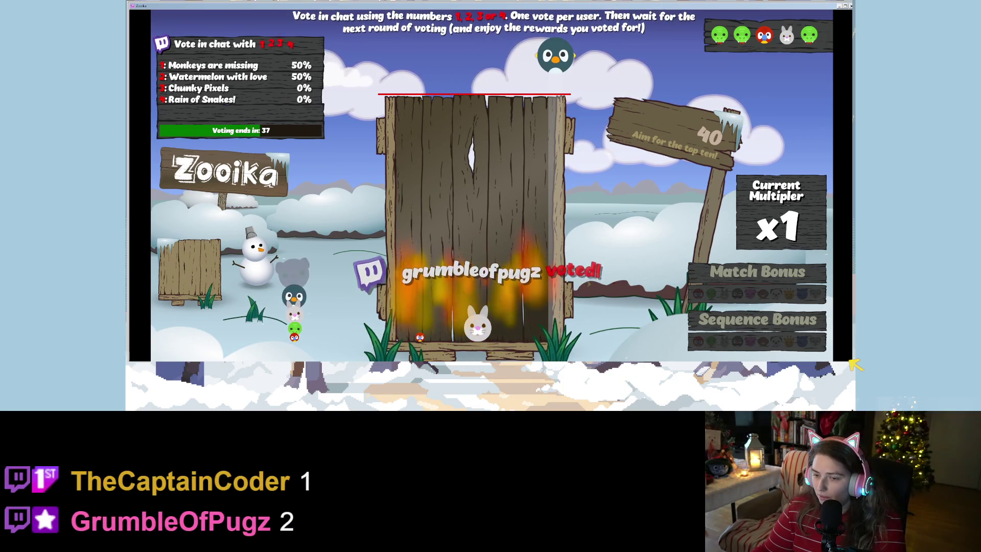
{"action": "mouse_move", "coordinate": [715, 11]}
{"action": "left_mouse_down"}
{"action": "mouse_move", "coordinate": [718, 50]}
{"action": "mouse_move", "coordinate": [730, 5]}
{"action": "left_mouse_up"}
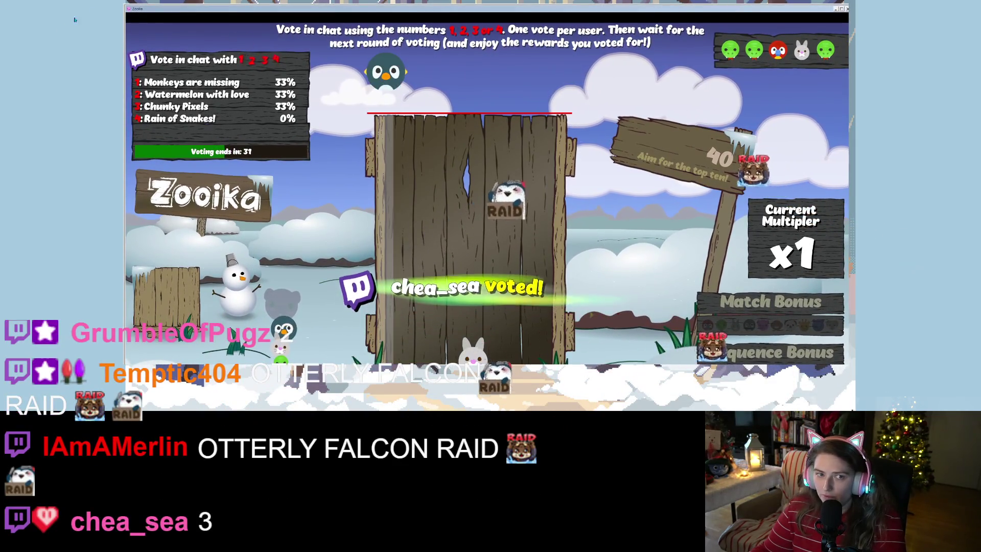
{"action": "left_click_drag", "start_coordinate": [276, 46], "coordinate": [189, 46]}
{"action": "left_click_drag", "start_coordinate": [516, 10], "coordinate": [588, 14]}
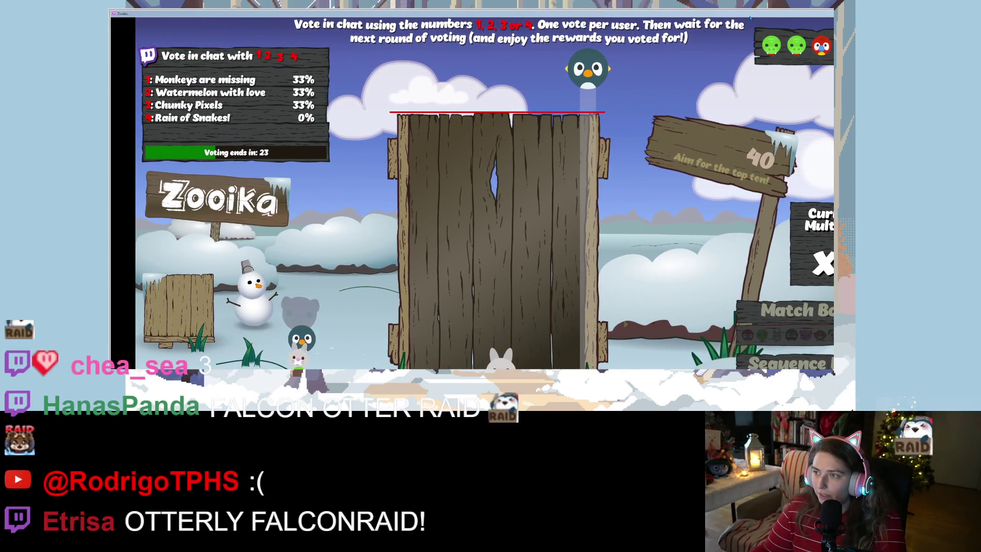
{"action": "left_click_drag", "start_coordinate": [757, 16], "coordinate": [751, 2]}
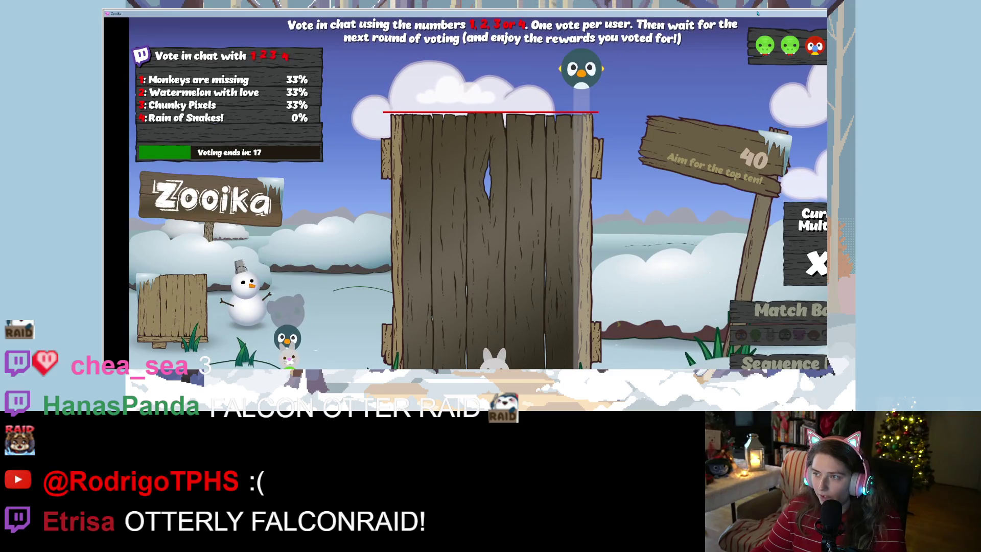
{"action": "mouse_move", "coordinate": [758, 12]}
{"action": "left_mouse_down"}
{"action": "mouse_move", "coordinate": [726, 67]}
{"action": "mouse_move", "coordinate": [715, 32]}
{"action": "mouse_move", "coordinate": [715, 61]}
{"action": "mouse_move", "coordinate": [715, 28]}
{"action": "mouse_move", "coordinate": [714, 36]}
{"action": "left_mouse_up"}
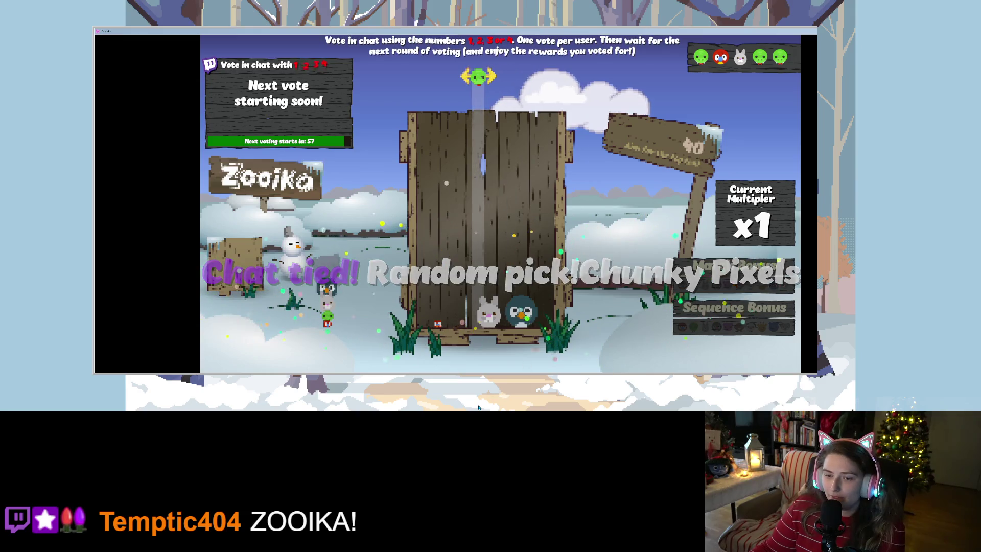
Drop animals into the box: two green frogs, a red bird and a green bird.
{"action": "left_click", "coordinate": [471, 363]}
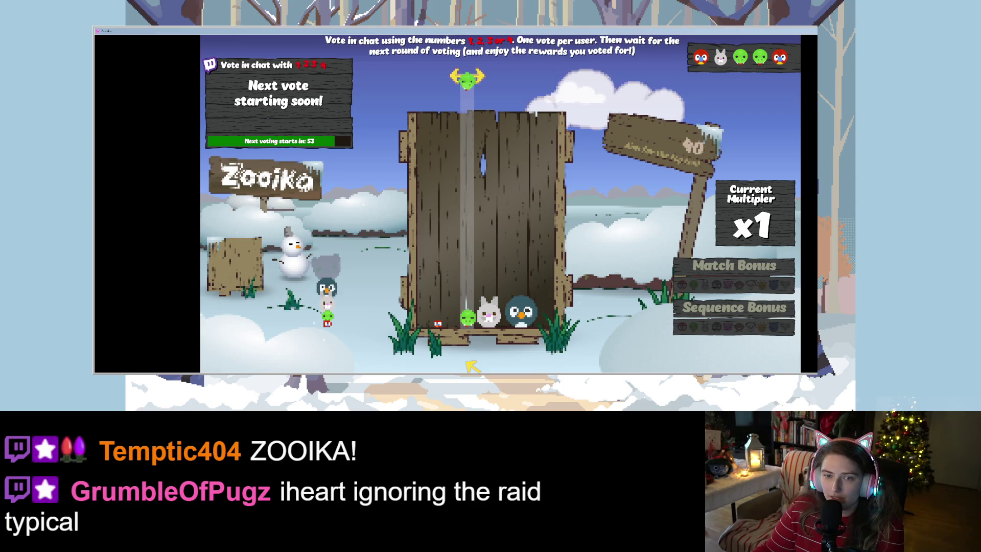
{"action": "left_click", "coordinate": [468, 362]}
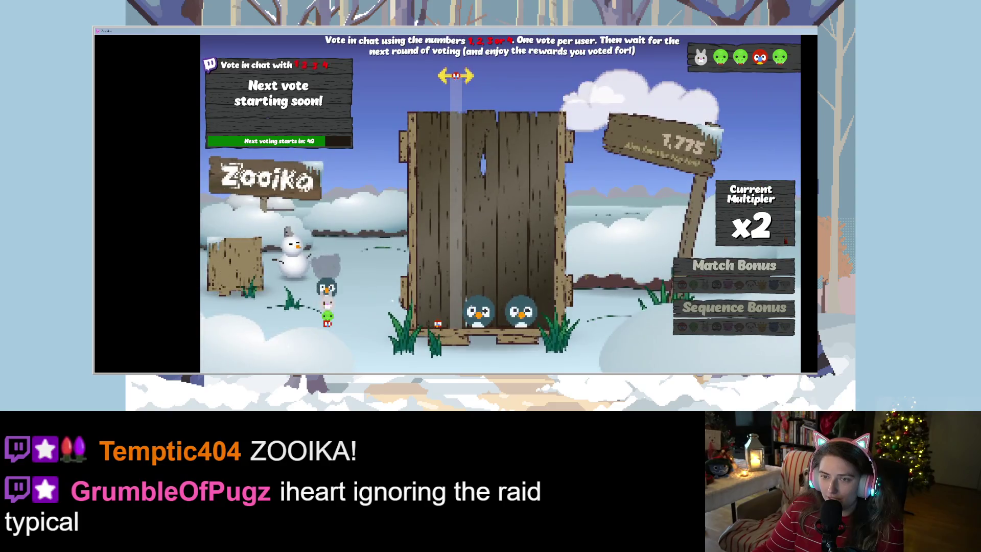
{"action": "key", "text": "space"}
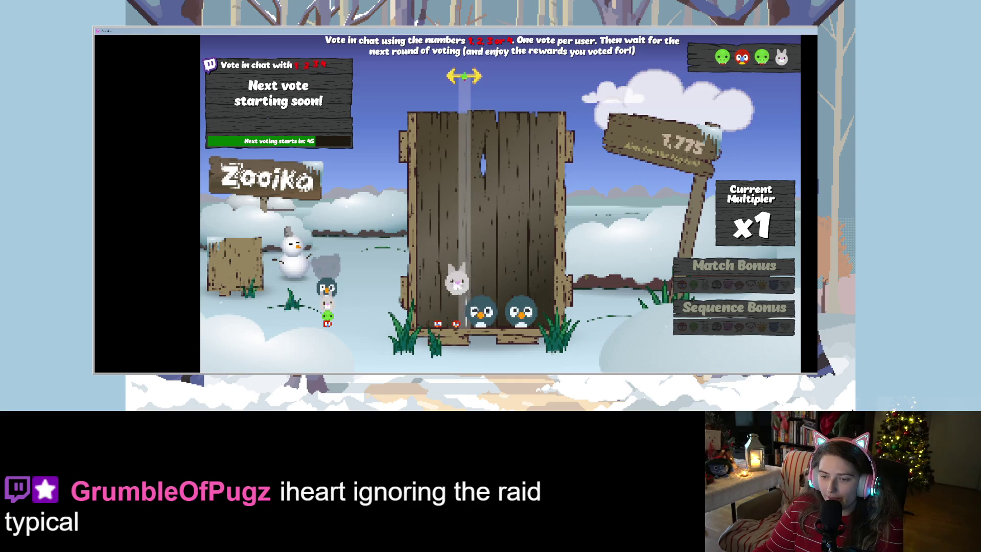
{"action": "key", "text": "space"}
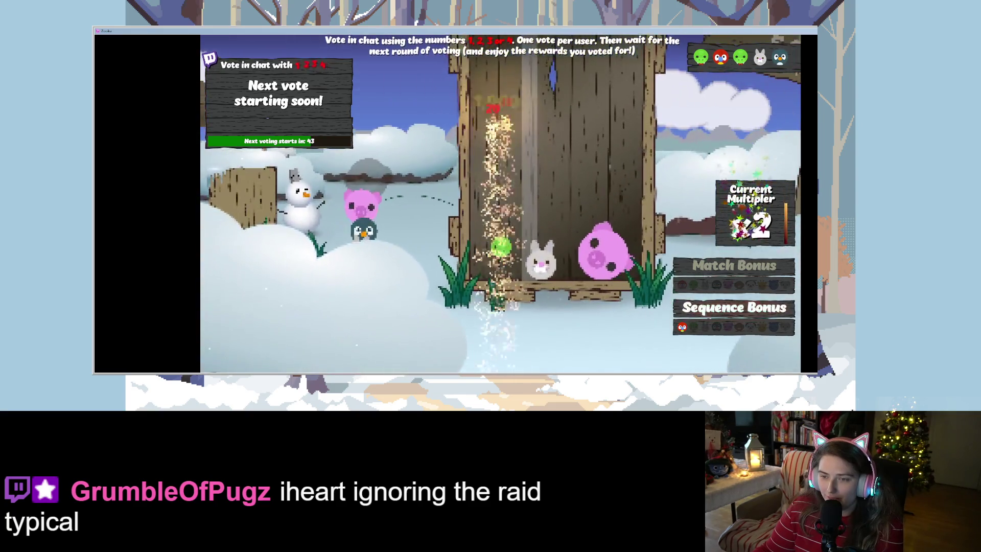
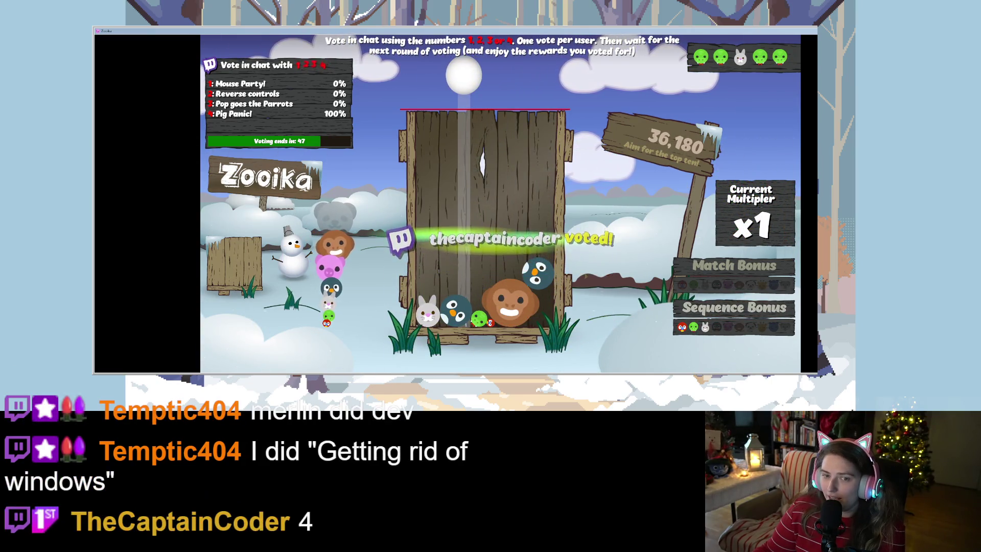
Release the snowball, then drop two green animals to merge and a bunny at the crate's left.
{"action": "key", "text": "space"}
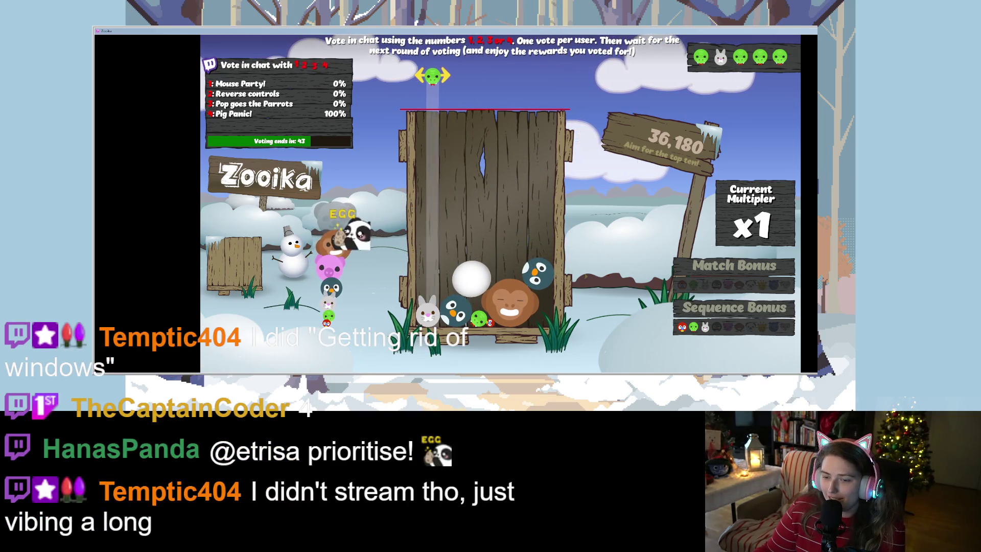
{"action": "left_click", "coordinate": [480, 76]}
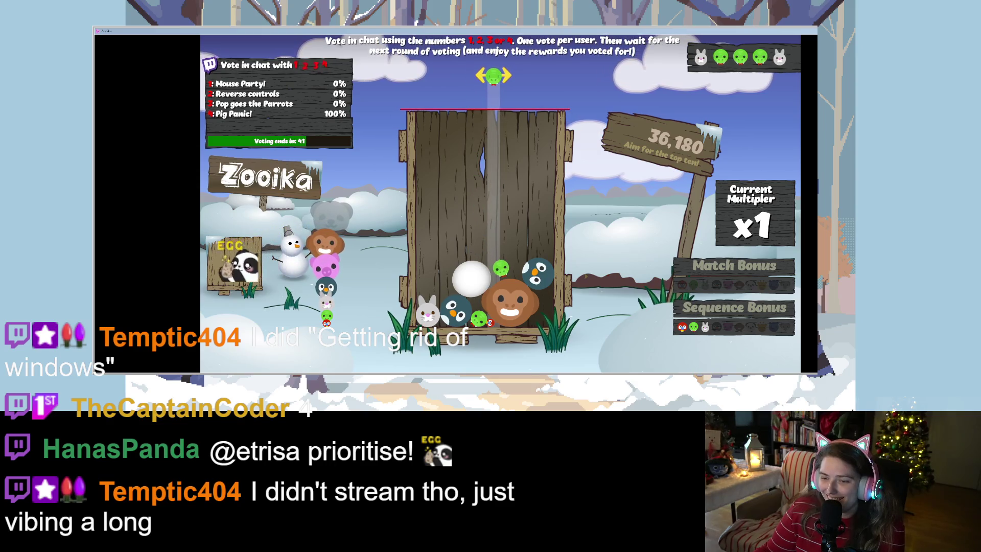
{"action": "left_click", "coordinate": [497, 75]}
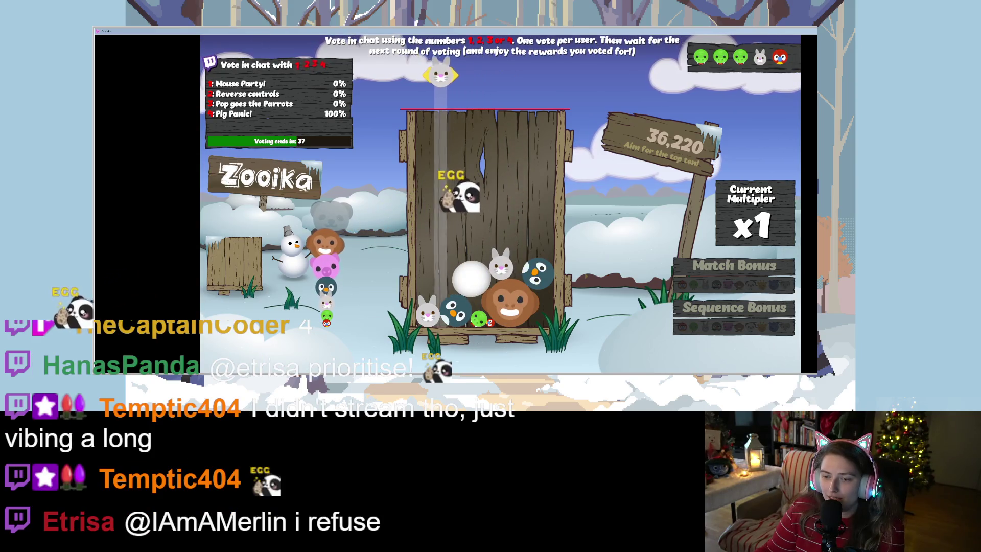
{"action": "left_click", "coordinate": [431, 76]}
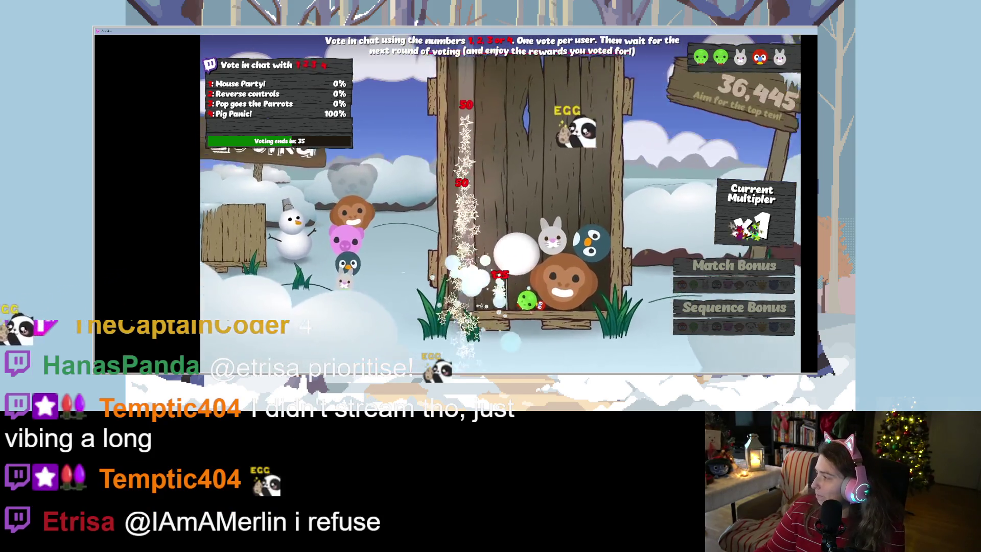